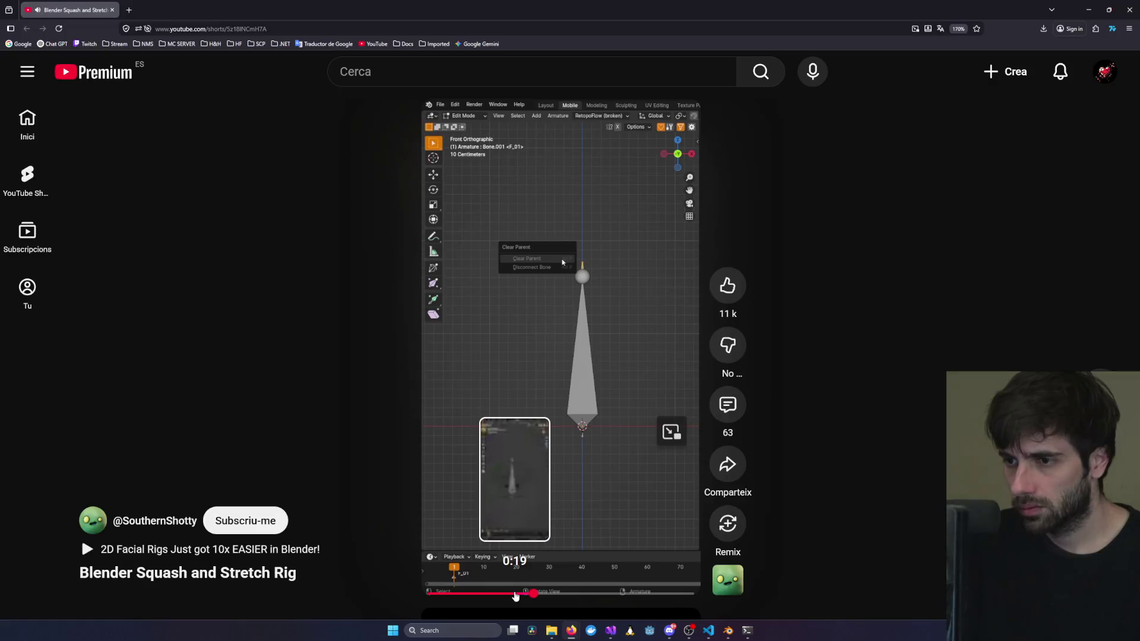
Pause the tutorial, clear the armature's parent with Alt+P > Clear Parent, then resume the Short.
click(588, 409)
key(alt+Tab)
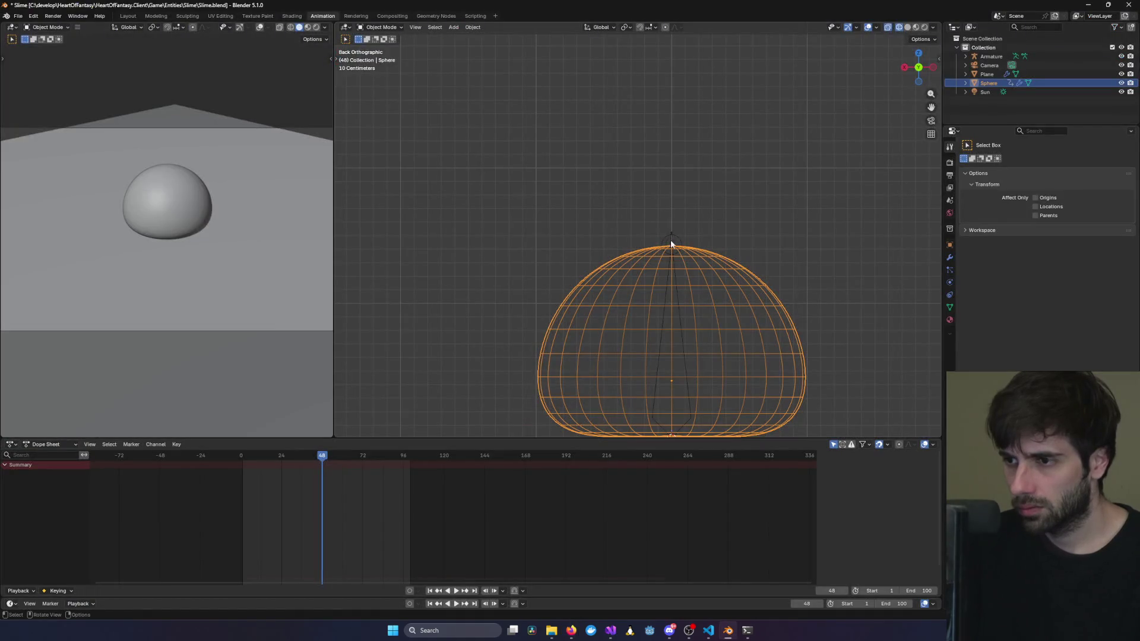
click(672, 244)
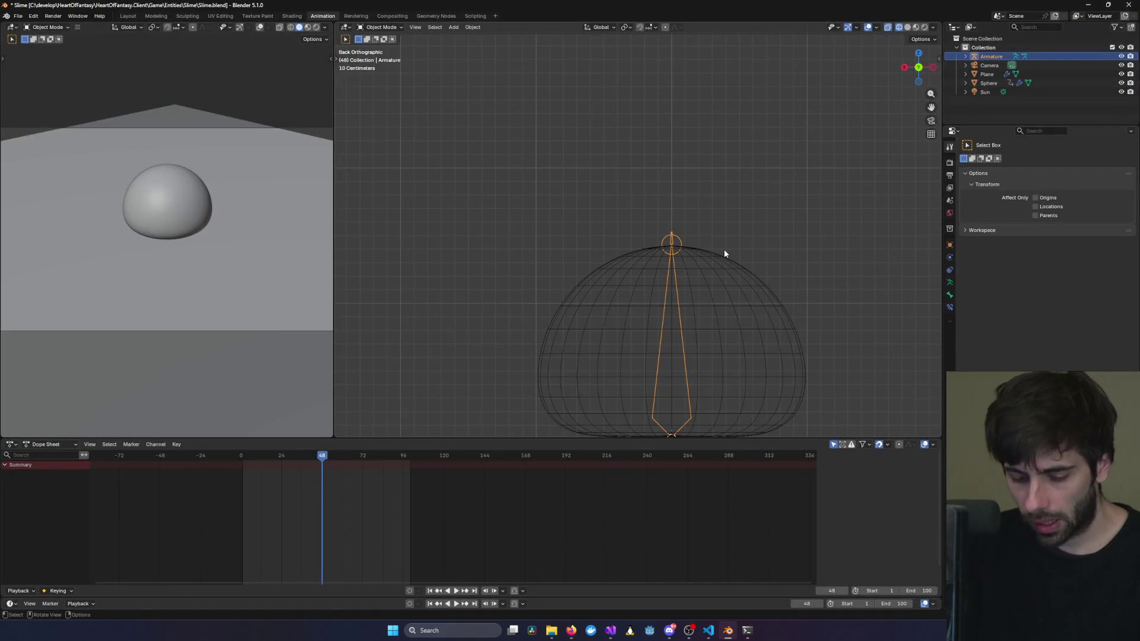
key(alt+p)
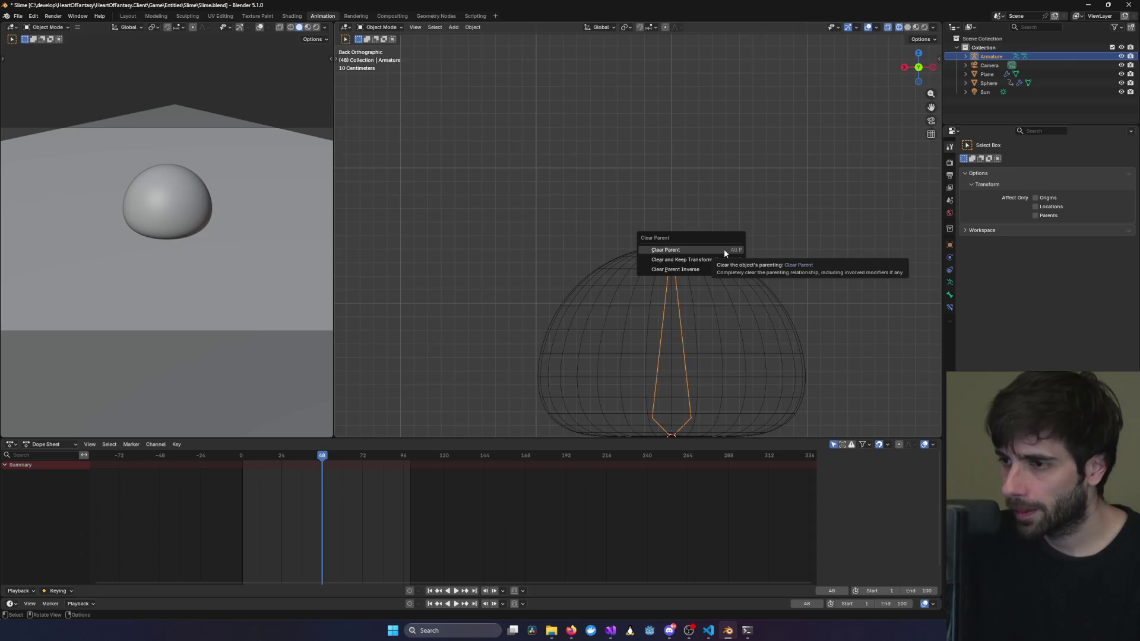
click(724, 250)
key(alt+Tab)
click(572, 267)
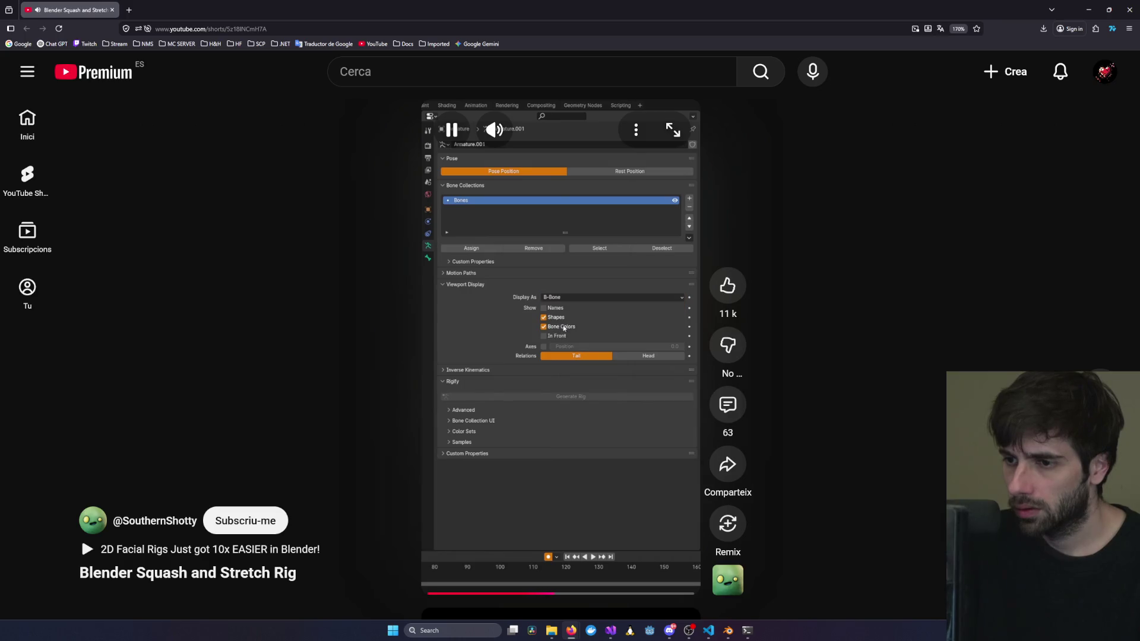
Seek the tutorial Short back and pause it on the bone display settings.
click(573, 272)
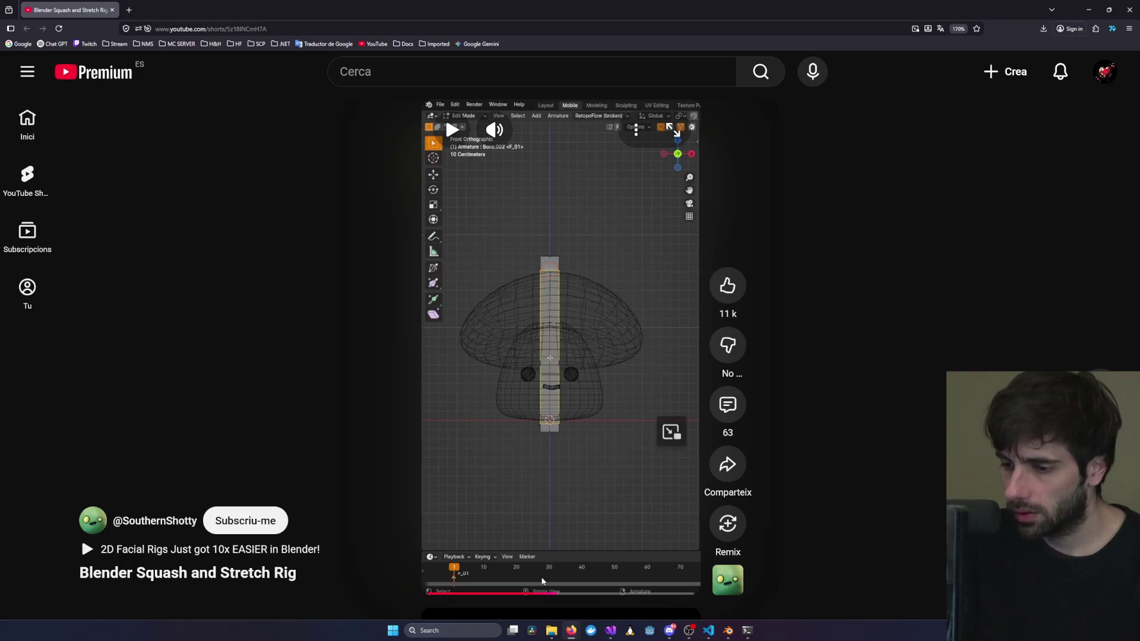
click(544, 594)
click(535, 516)
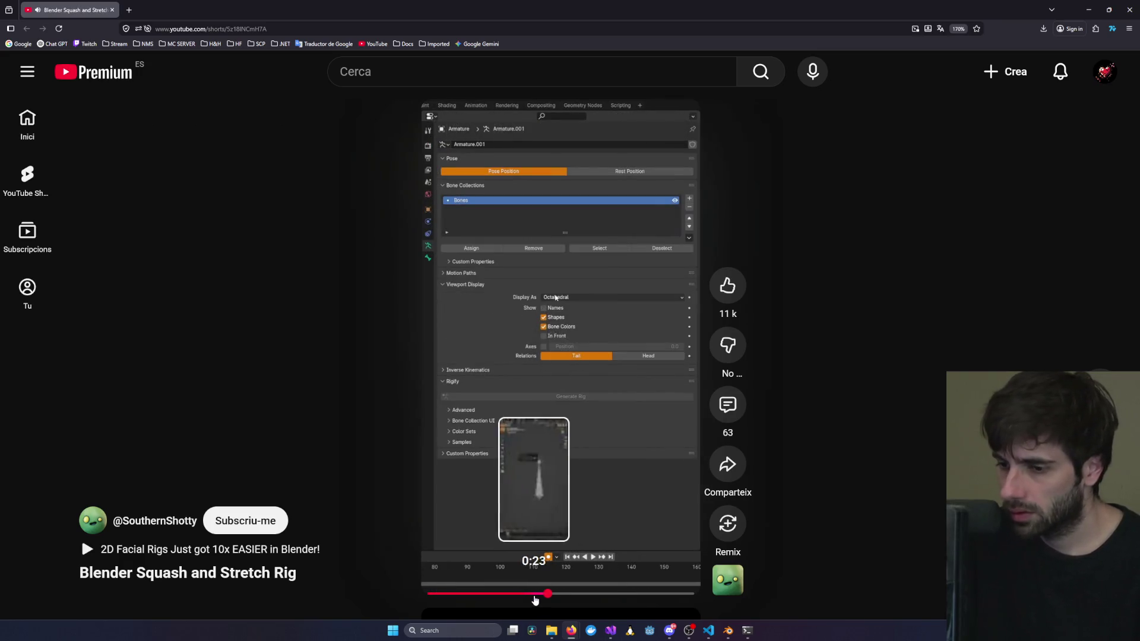
click(531, 594)
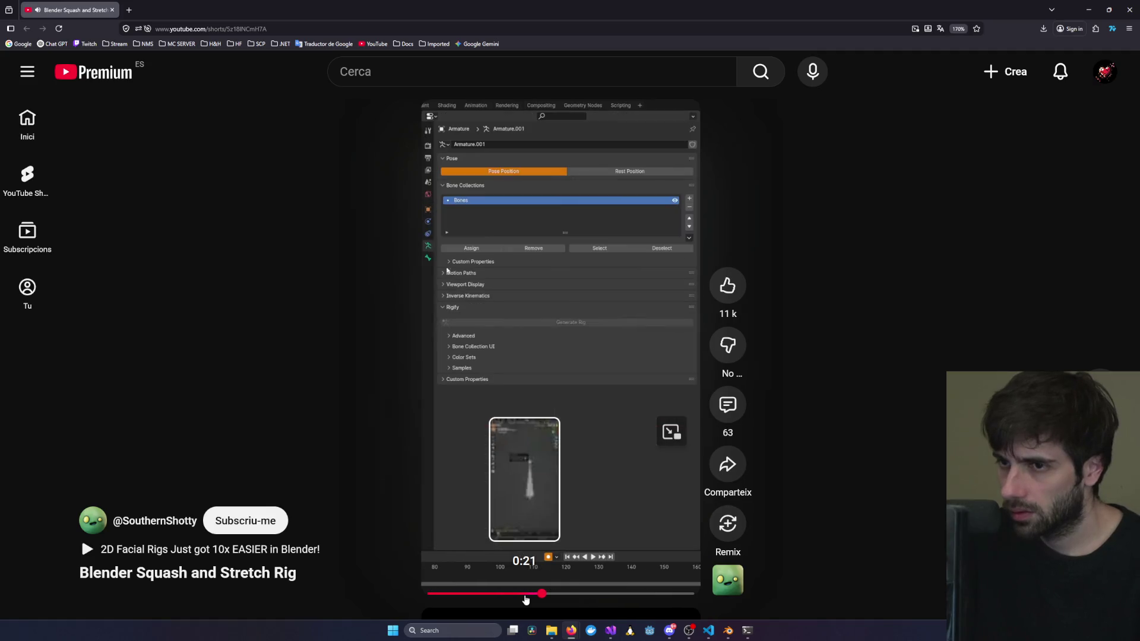
click(526, 487)
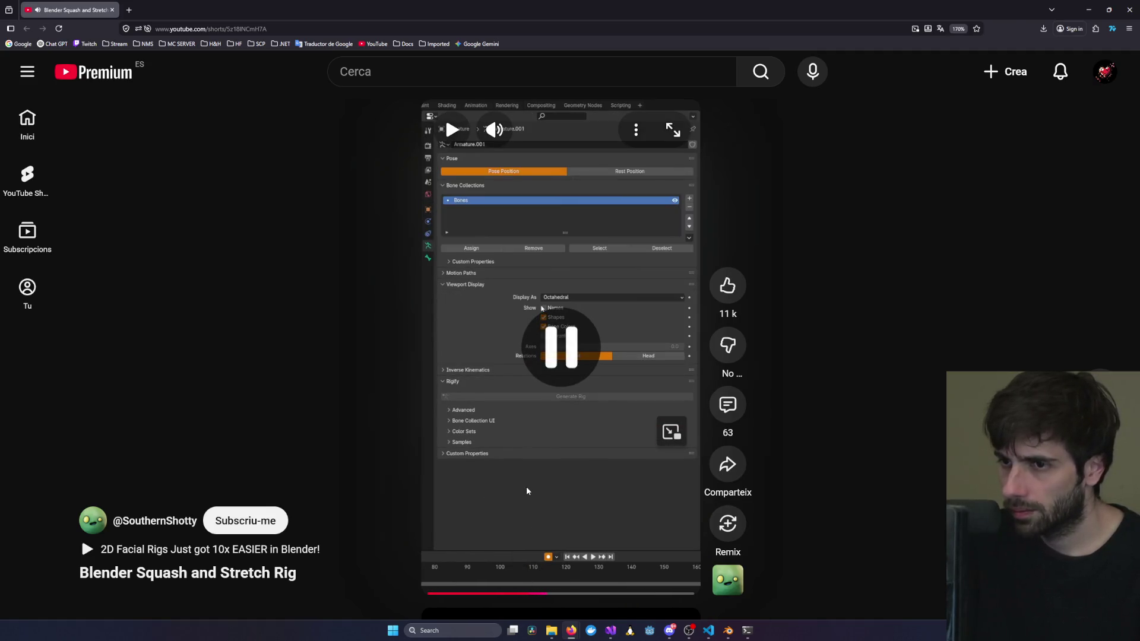
Show the armature's Object Data properties in Blender.
key(alt+Tab)
click(949, 283)
key(alt+Tab)
key(alt+Tab)
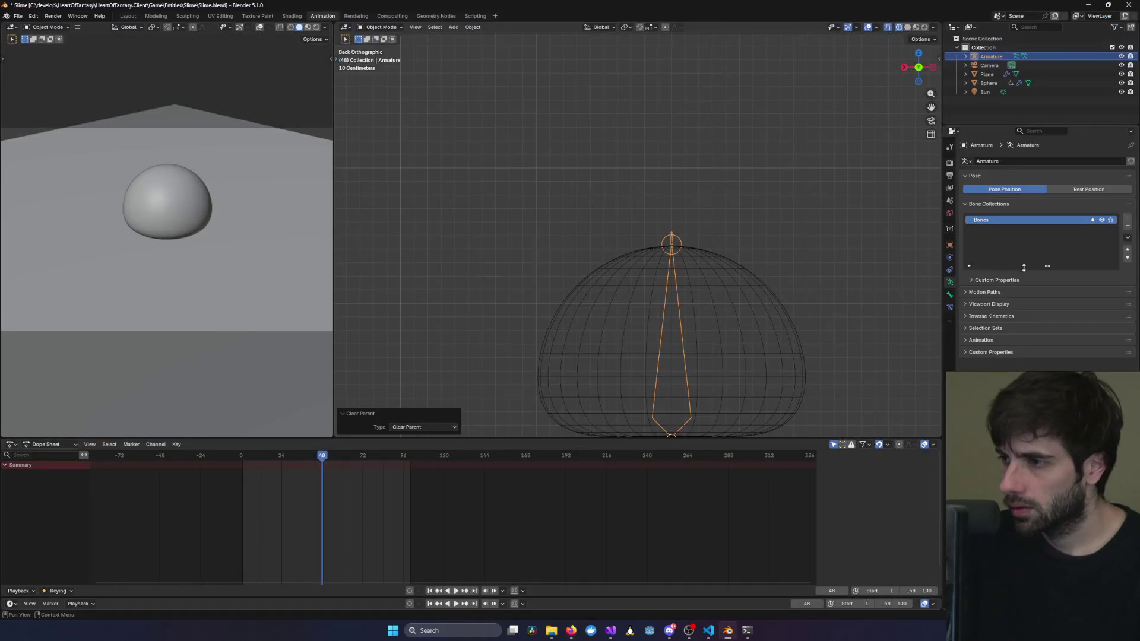
Set the armature's Viewport Display As option to B-Bone and resume the tutorial Short.
key(alt+Tab)
click(562, 318)
key(alt+Tab)
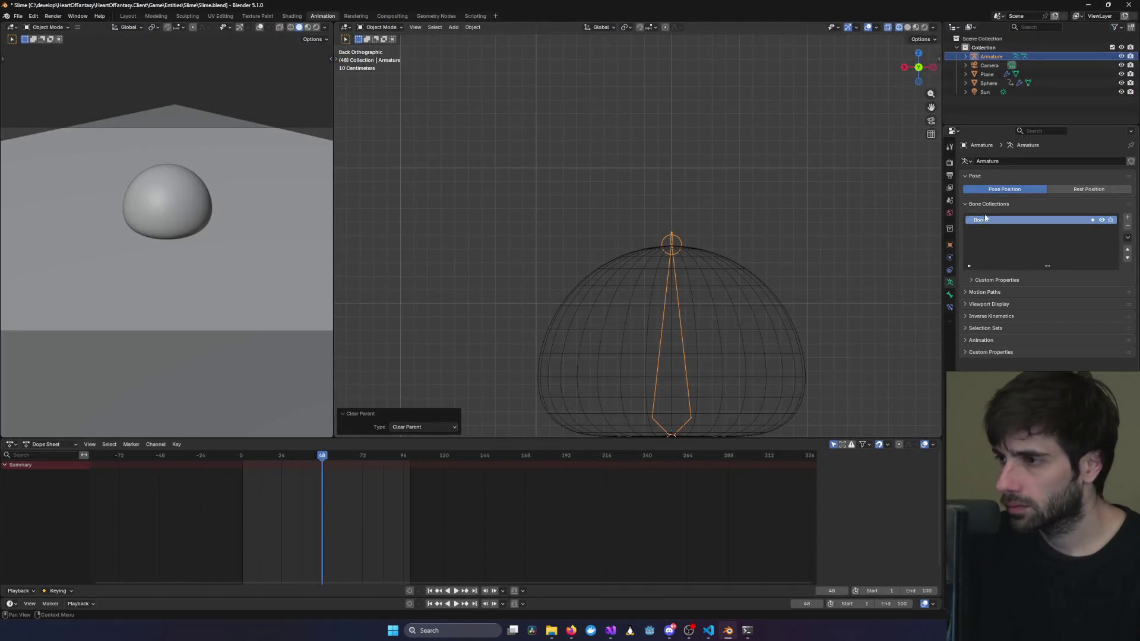
click(1003, 305)
click(1056, 318)
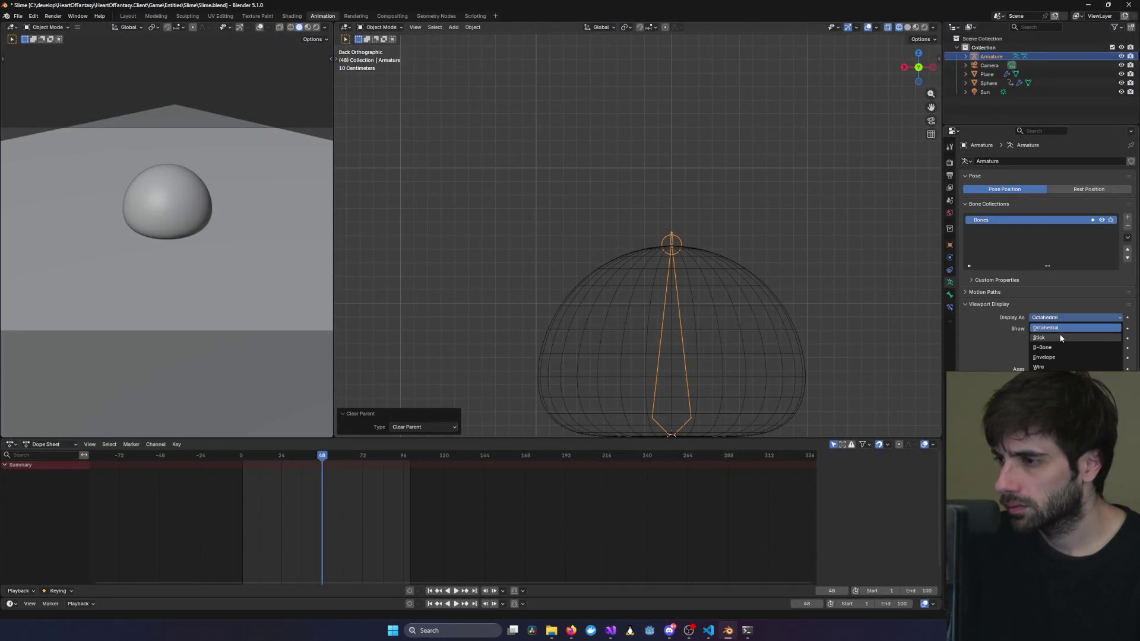
click(1056, 344)
key(alt+Tab)
click(633, 319)
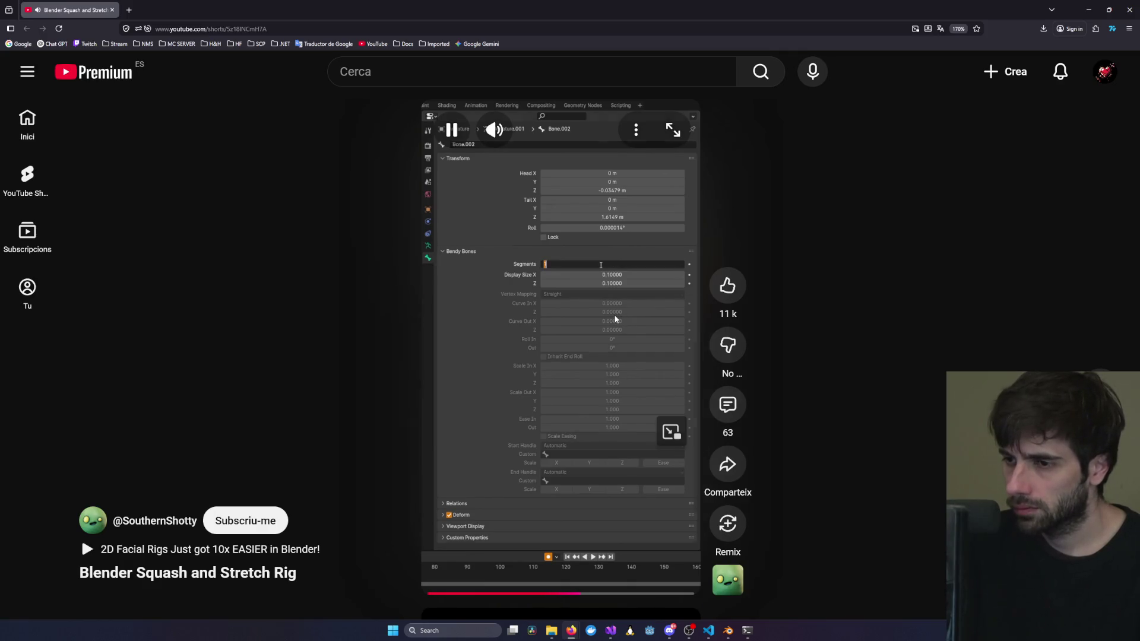
Select Bone.001 on the armature and expand its Relations panel in the Bone properties.
key(alt+Tab)
click(615, 319)
key(alt+Tab)
click(614, 315)
key(alt+Tab)
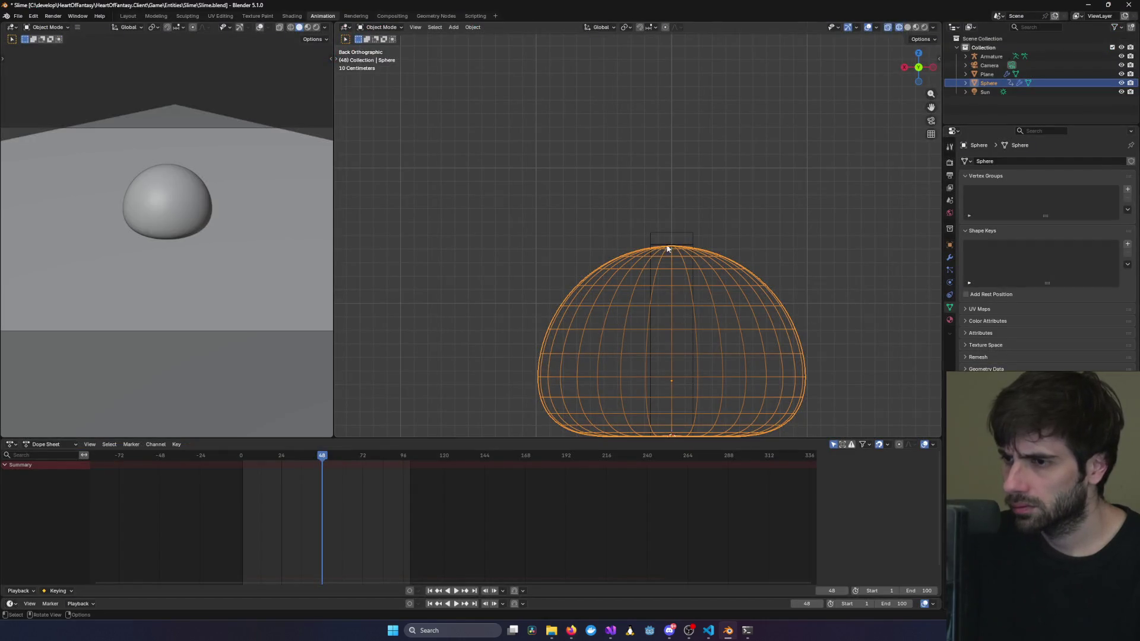
click(666, 250)
click(950, 295)
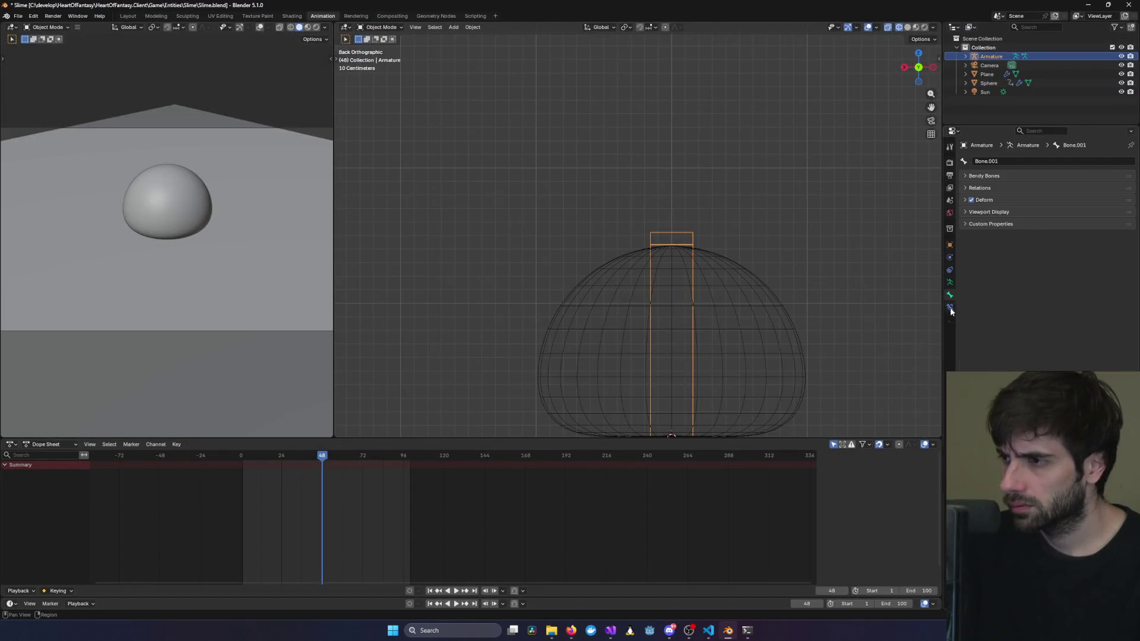
click(998, 188)
Scrub the tutorial Short back and forth to review its Stretch To constraint settings.
key(alt+Tab)
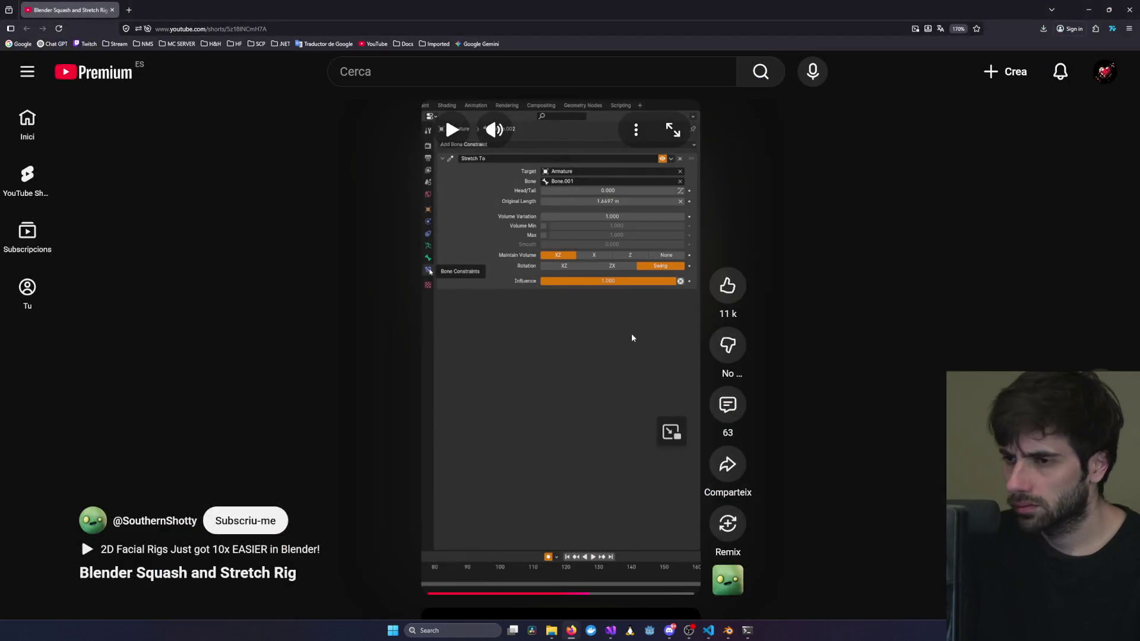
click(579, 593)
click(583, 527)
click(563, 594)
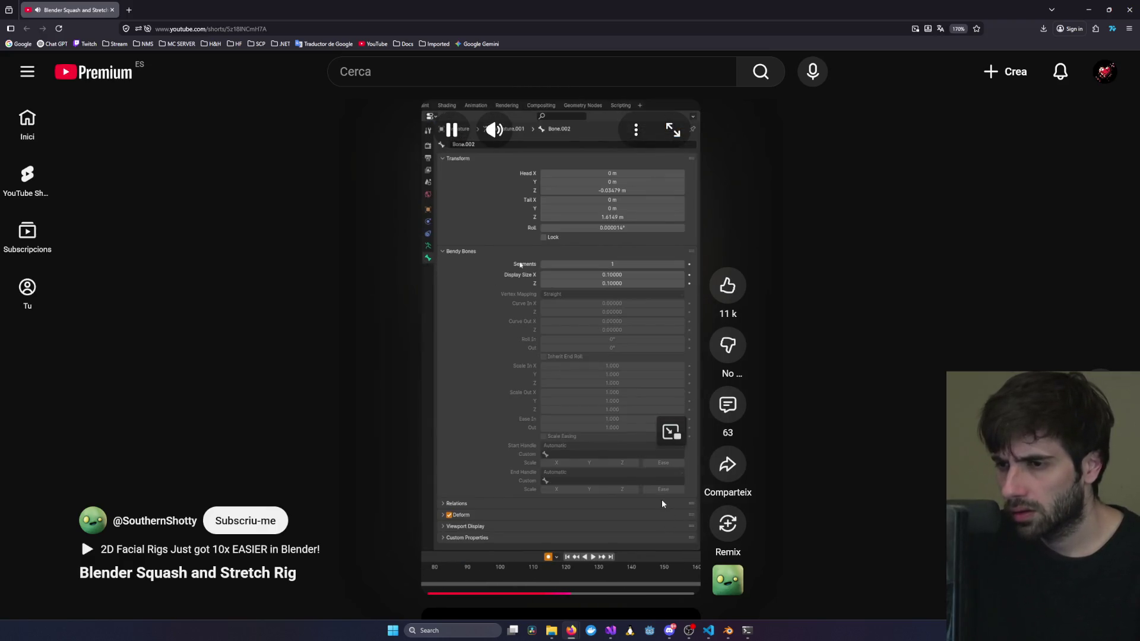
click(603, 444)
key(alt+Tab)
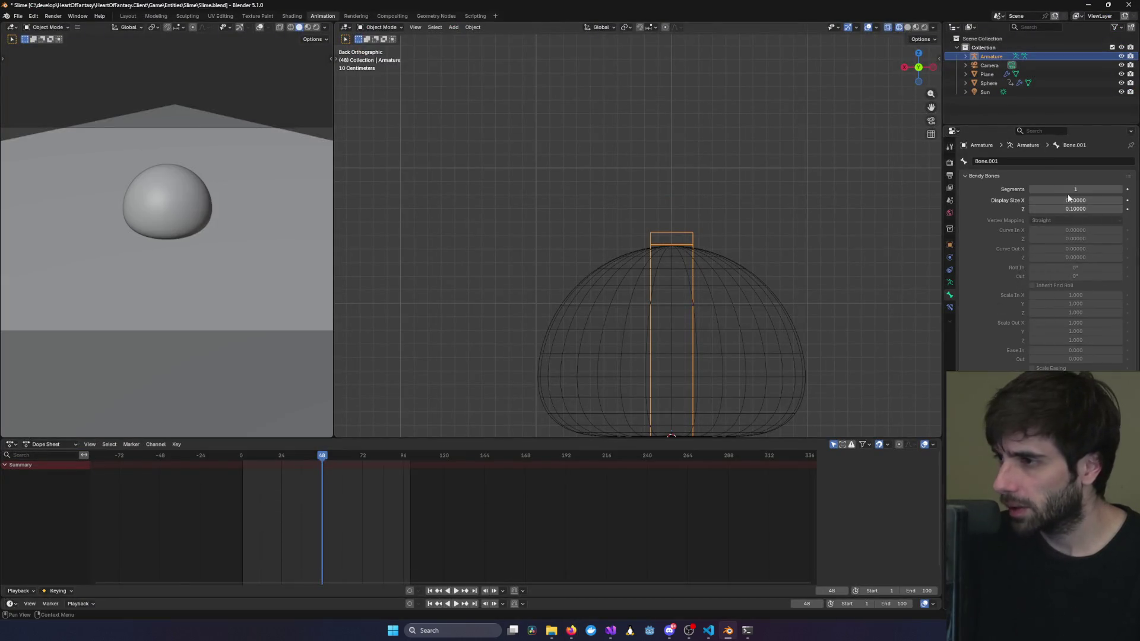
key(alt+Tab)
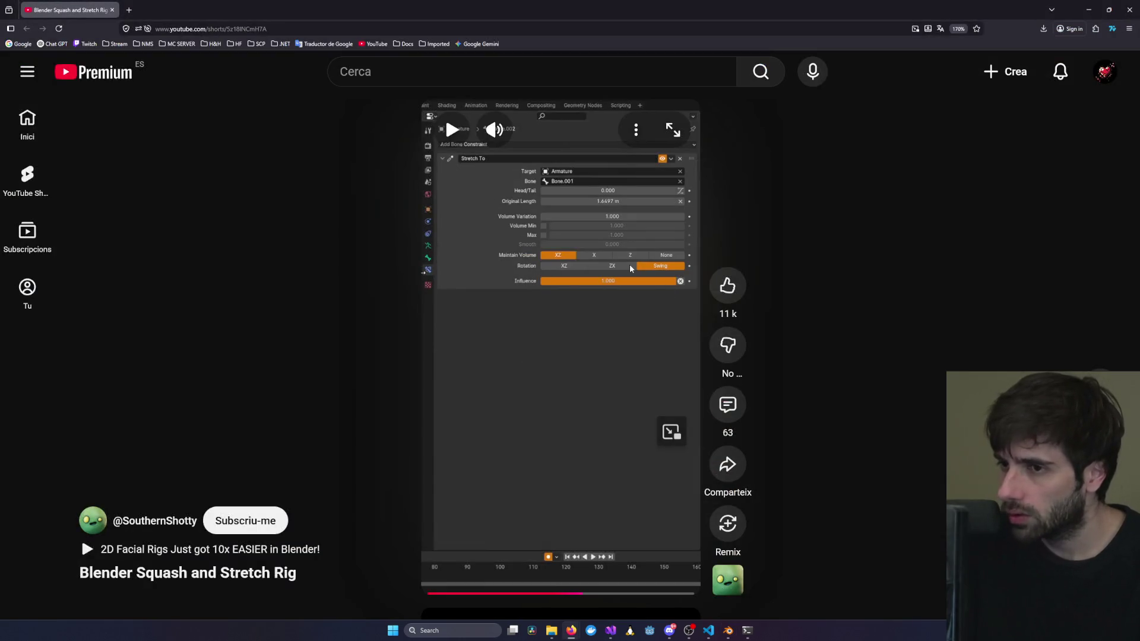
click(587, 554)
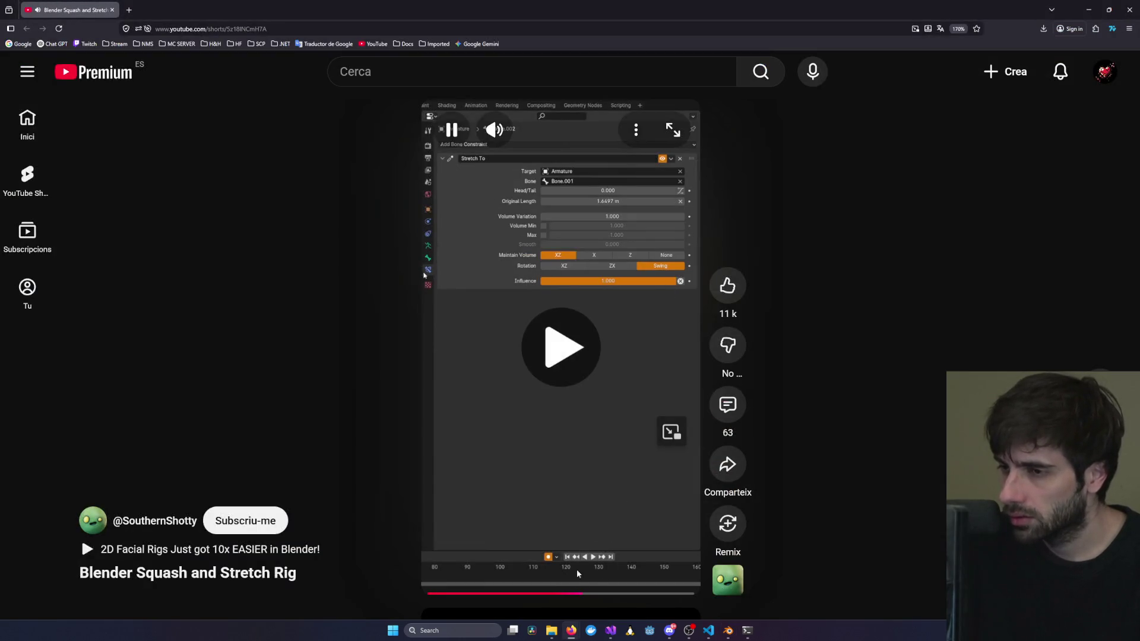
click(572, 593)
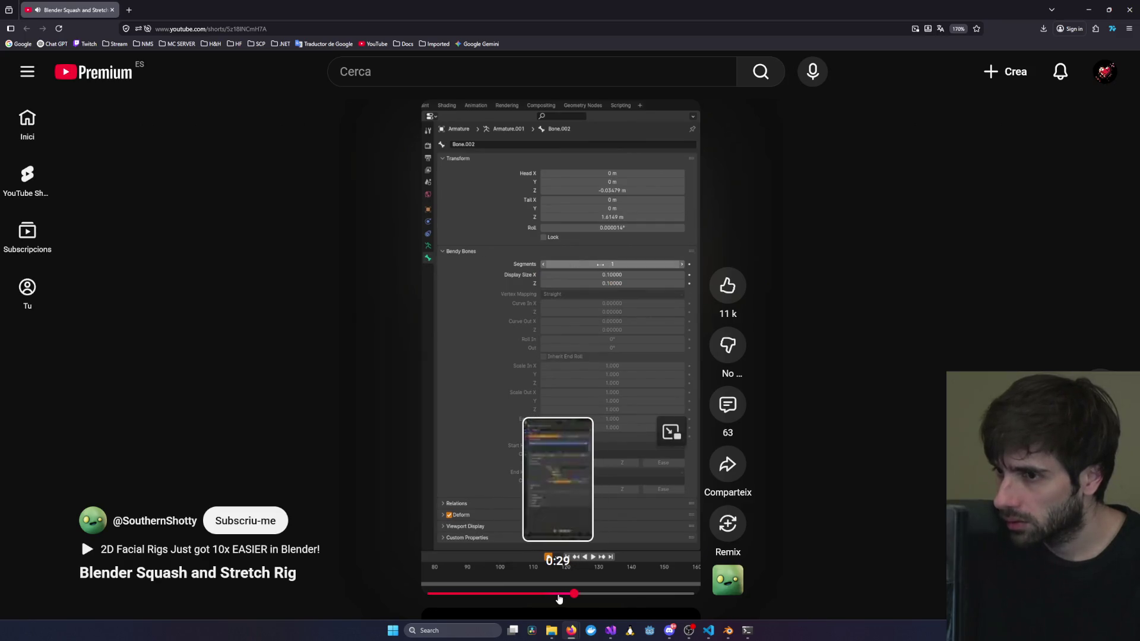
click(614, 452)
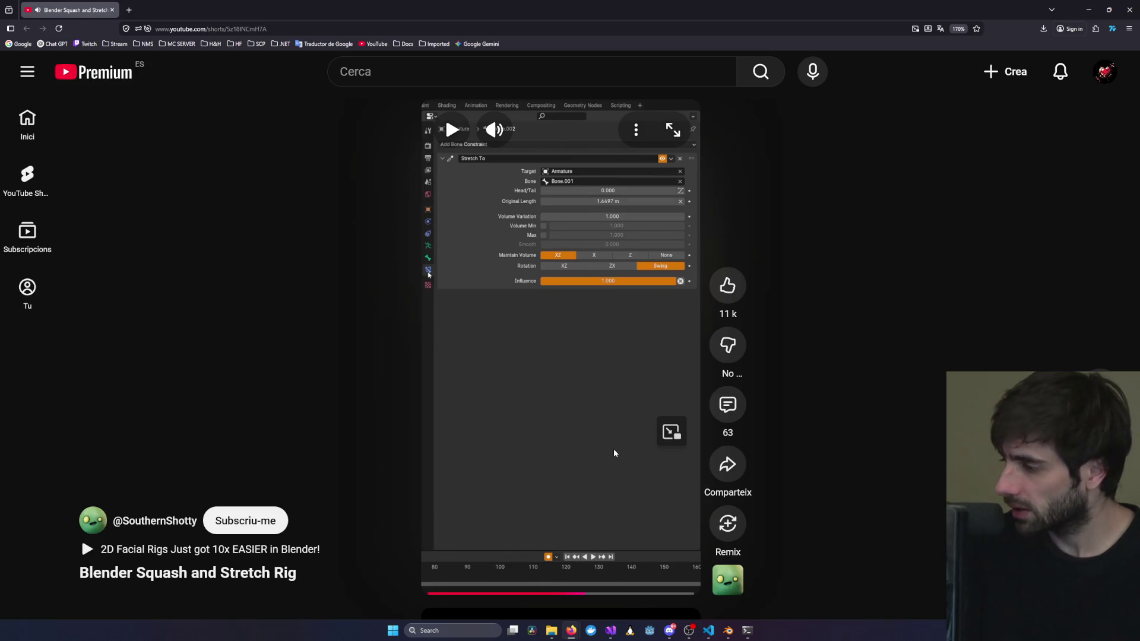
click(614, 453)
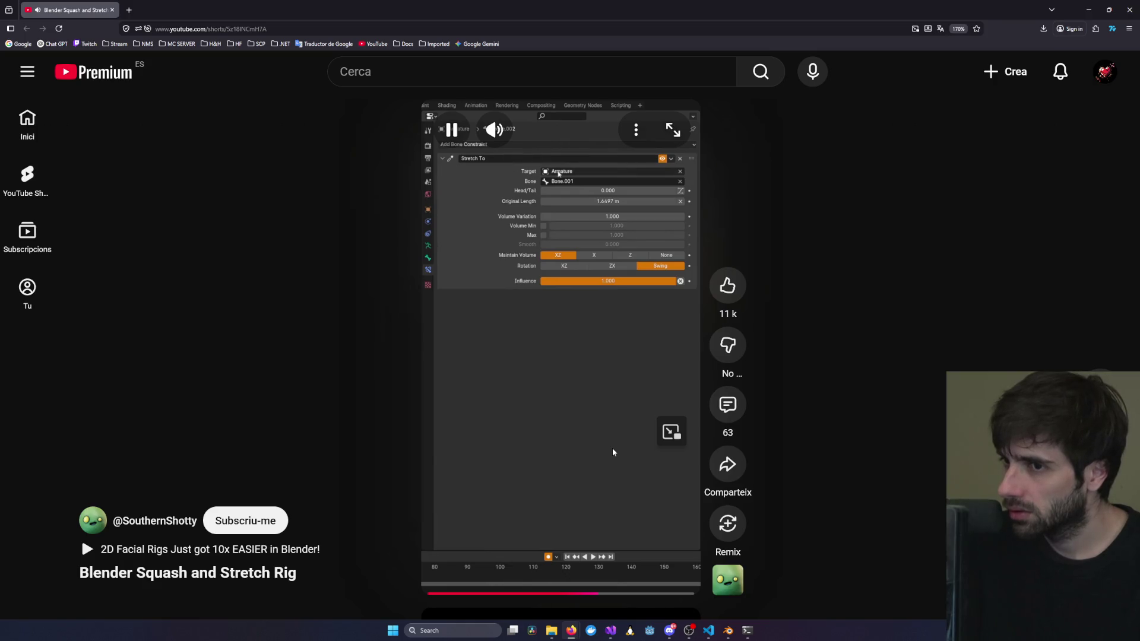
click(614, 453)
Open Bone.001's Bone Constraints tab and show the Add Bone Constraint list.
key(alt+Tab)
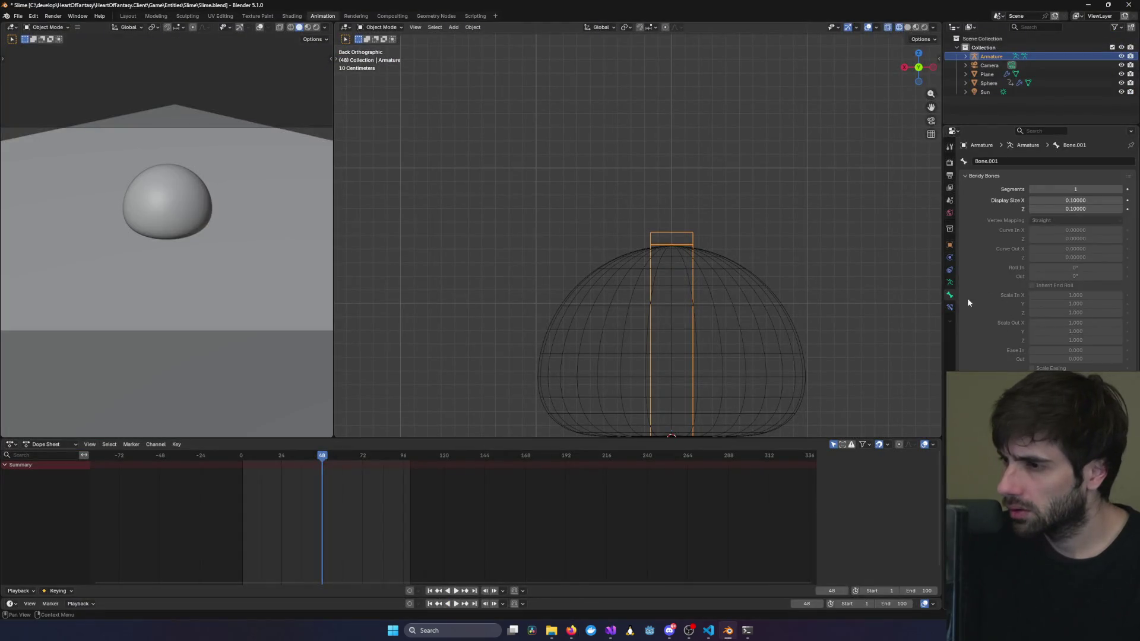
click(949, 307)
click(1016, 161)
key(alt+Tab)
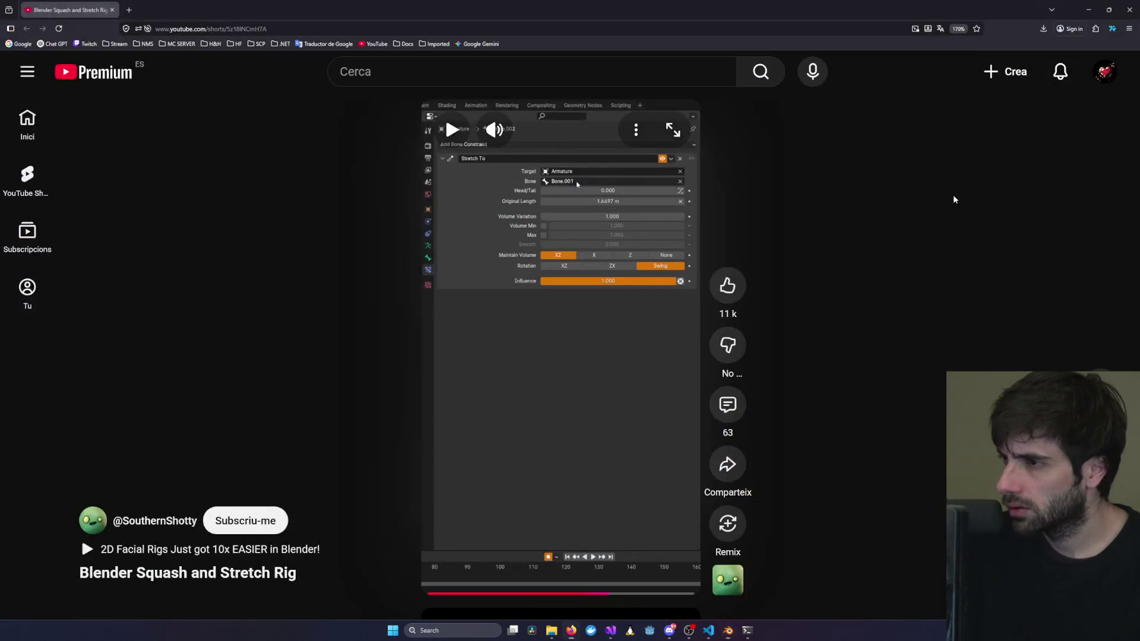
key(alt+Tab)
click(992, 162)
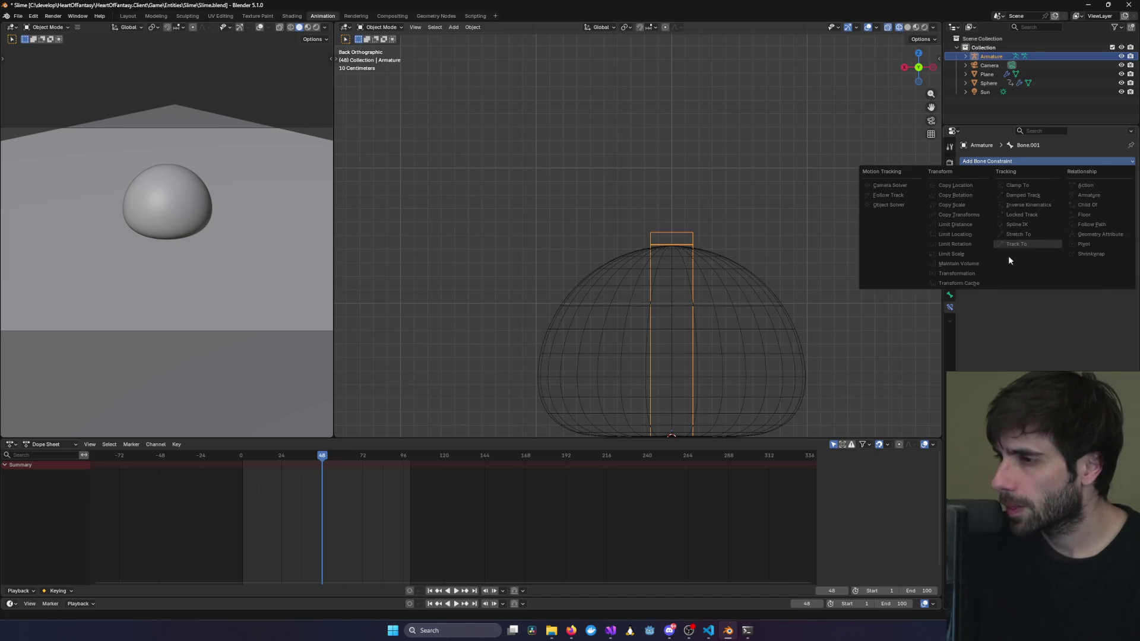
key(alt+Tab)
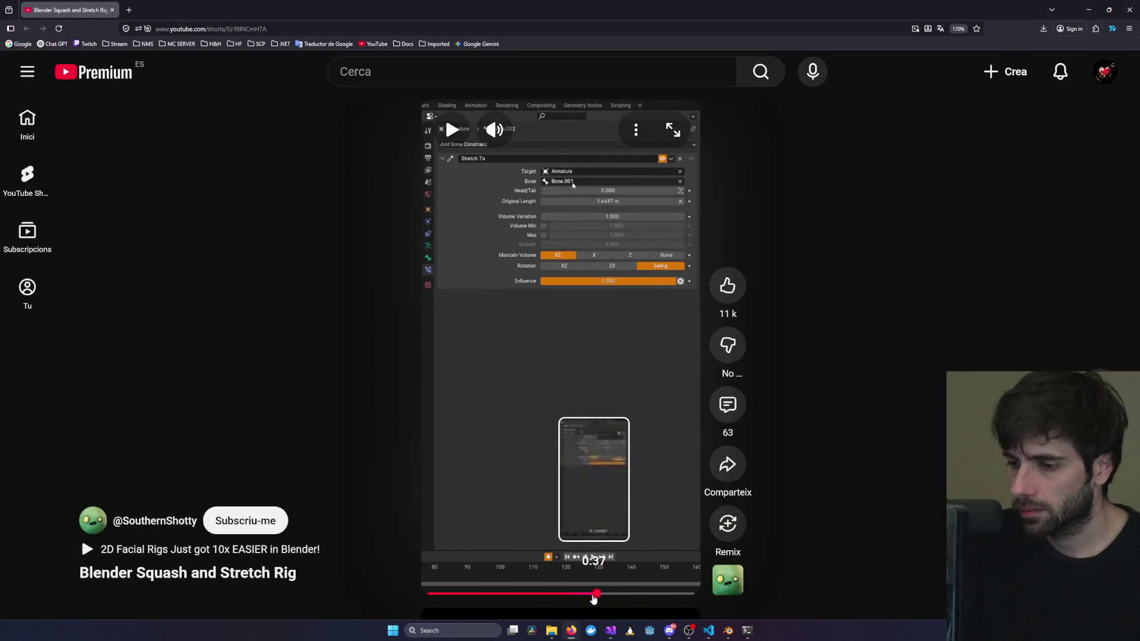
Seek the Short back to 0:28 and pause it on the bone display settings.
scroll(599, 561, down, 1)
scroll(800, 326, down, 1)
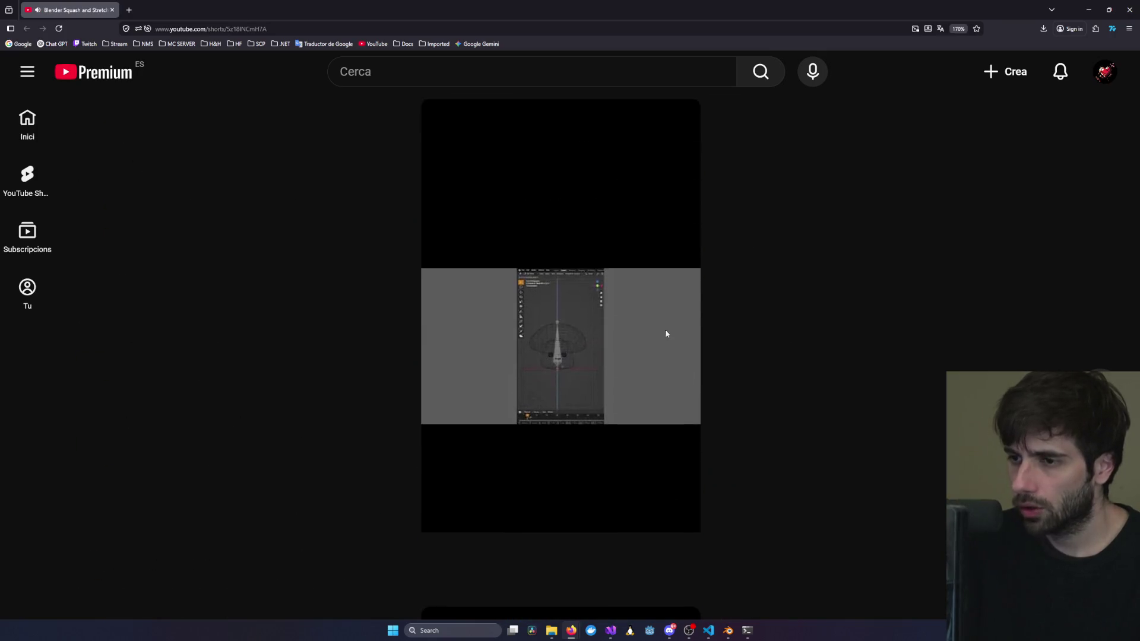
click(589, 594)
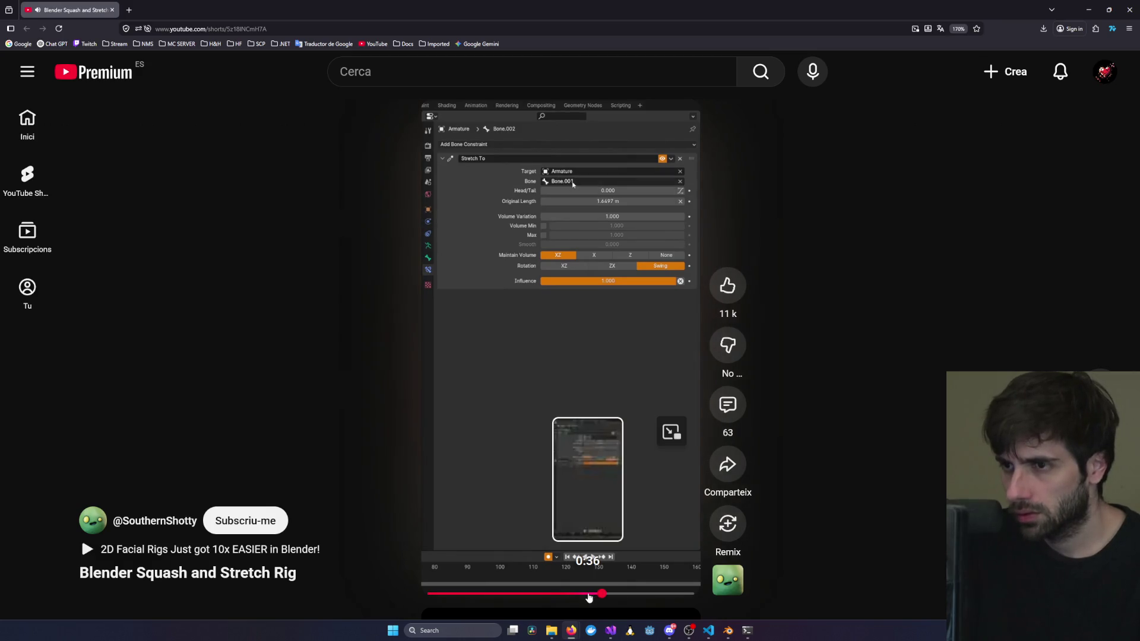
click(644, 460)
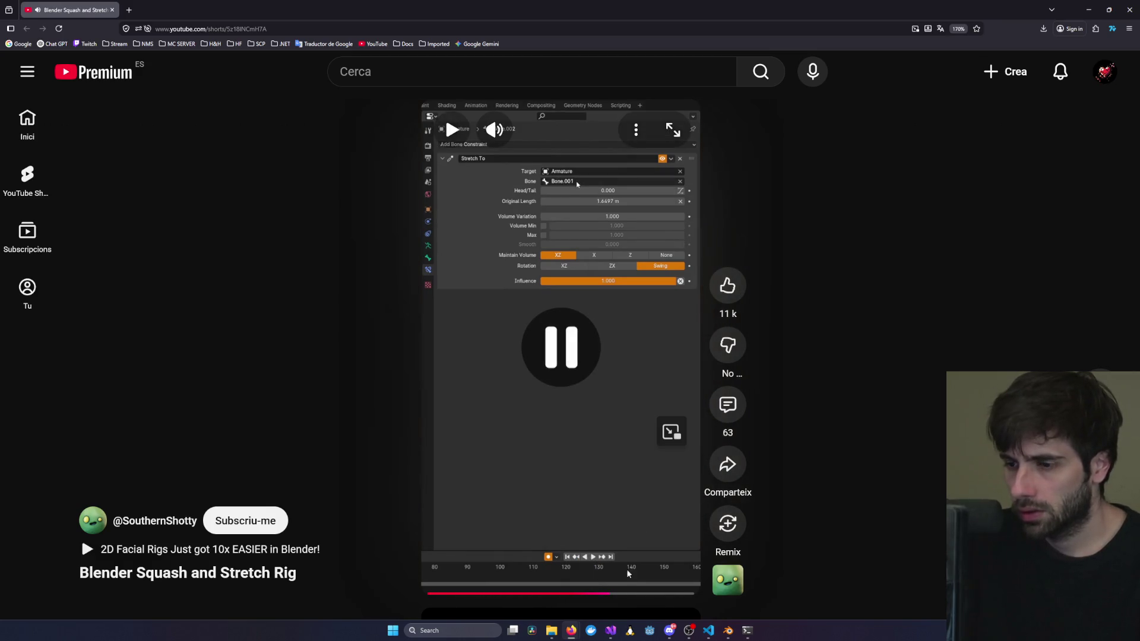
click(590, 525)
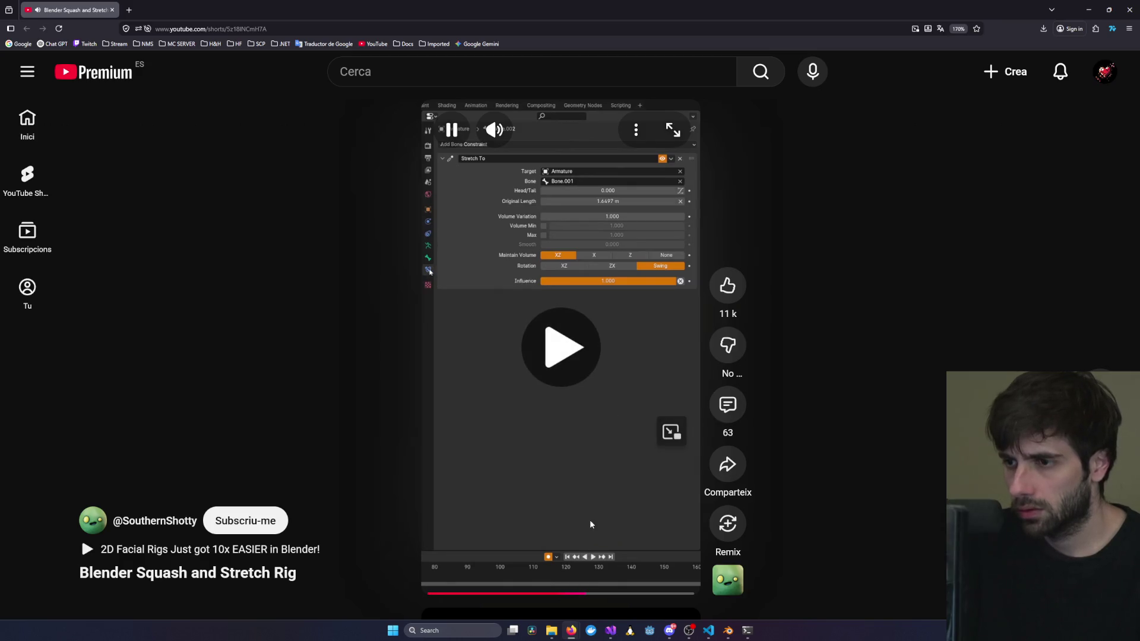
click(554, 594)
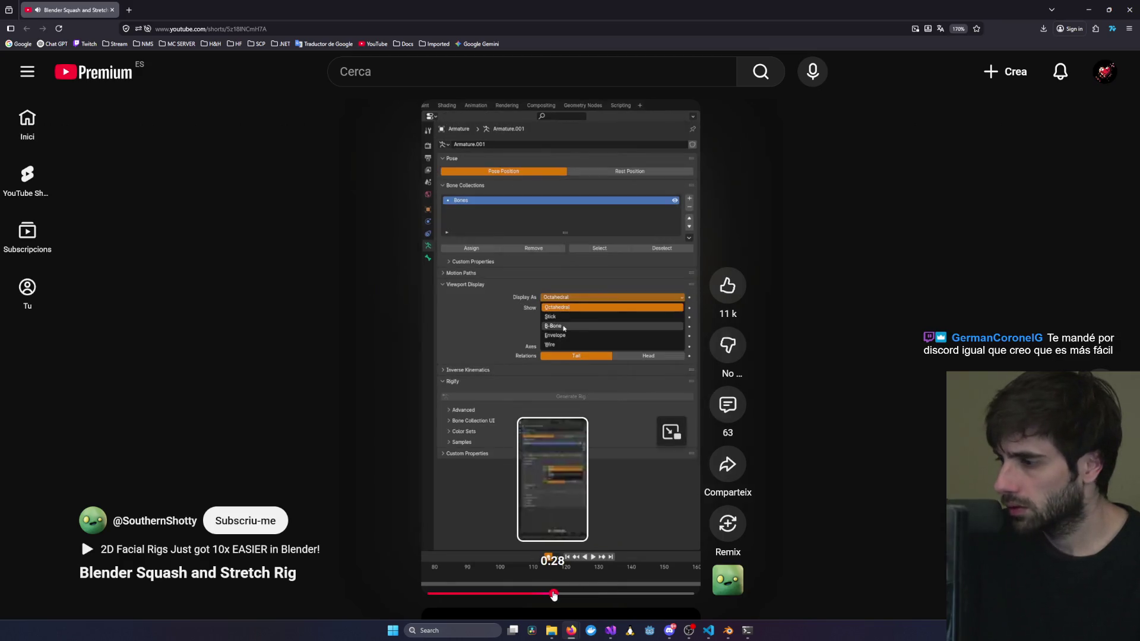
click(582, 414)
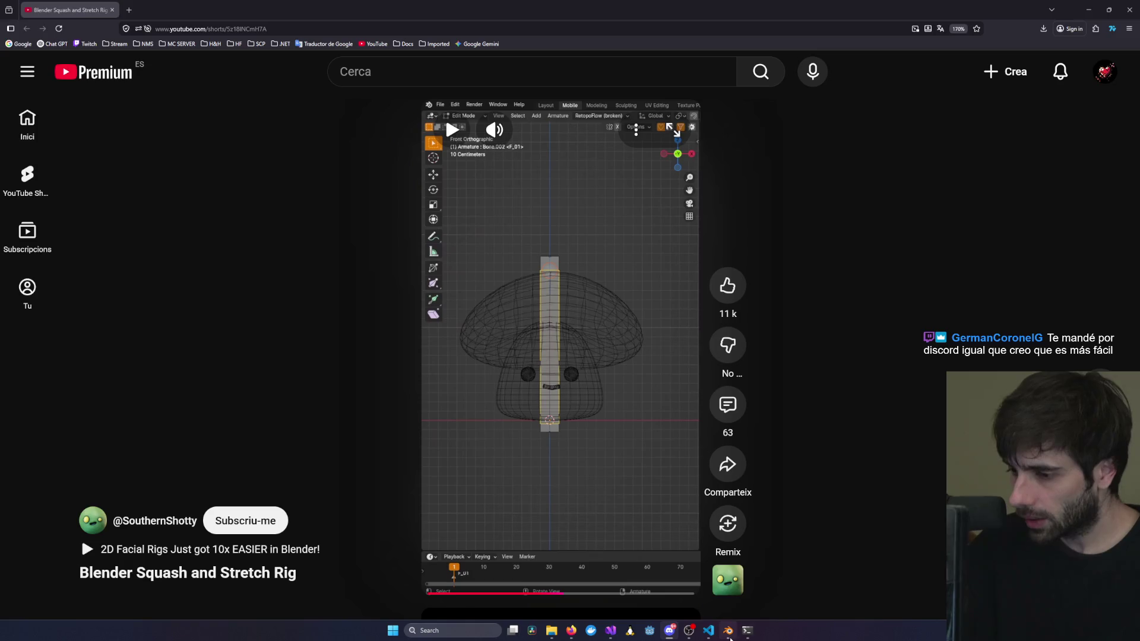
Bring the Blender window back to the front.
mouse_move(731, 638)
click(728, 585)
Switch to Pose Mode, select Bone.001 and add a Stretch To bone constraint.
click(381, 27)
click(377, 58)
click(683, 238)
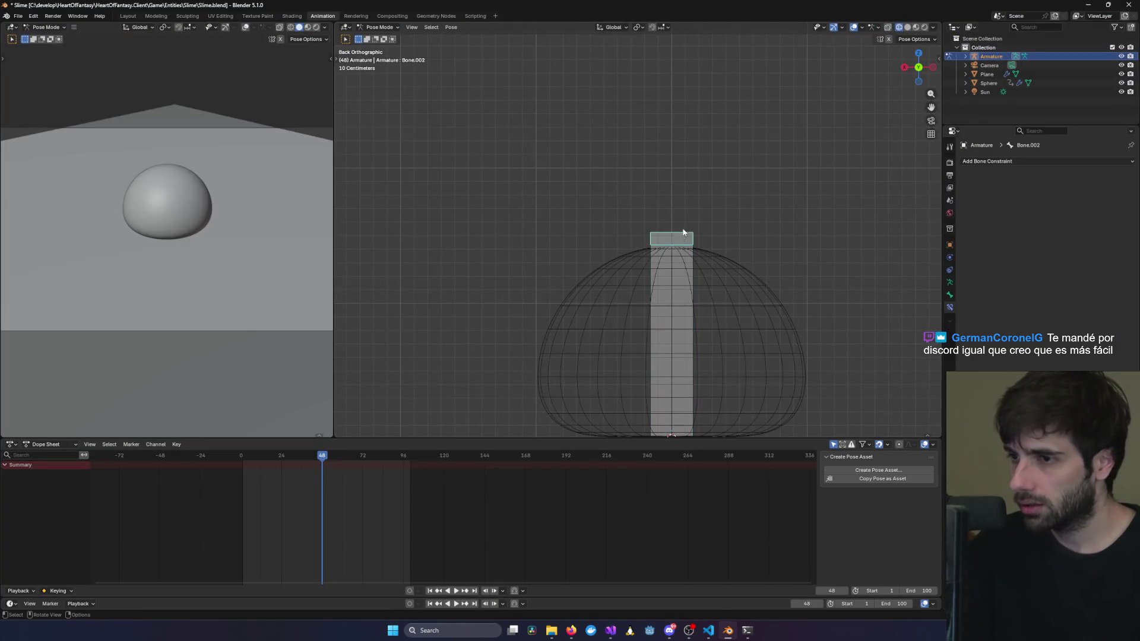
click(667, 297)
scroll(693, 229, down, 4)
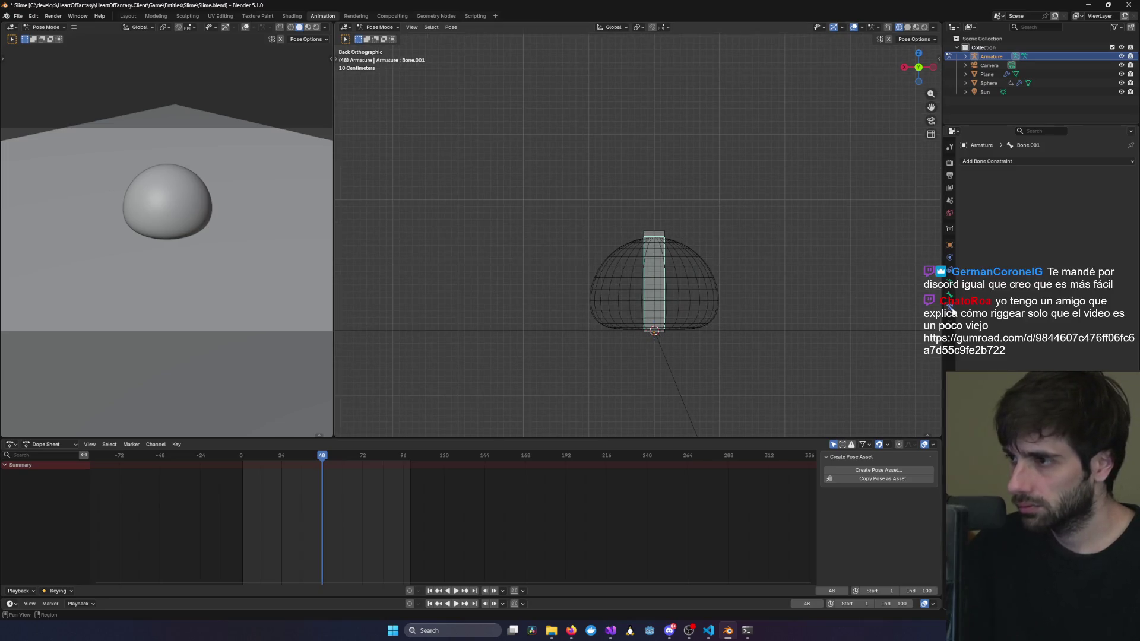
click(1032, 162)
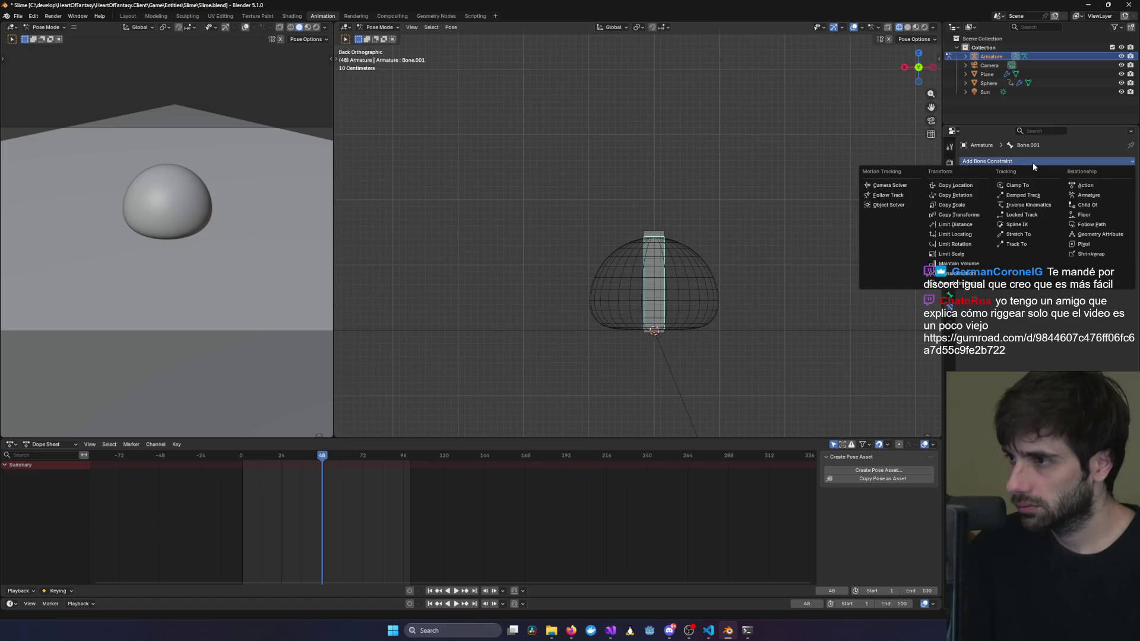
click(1018, 235)
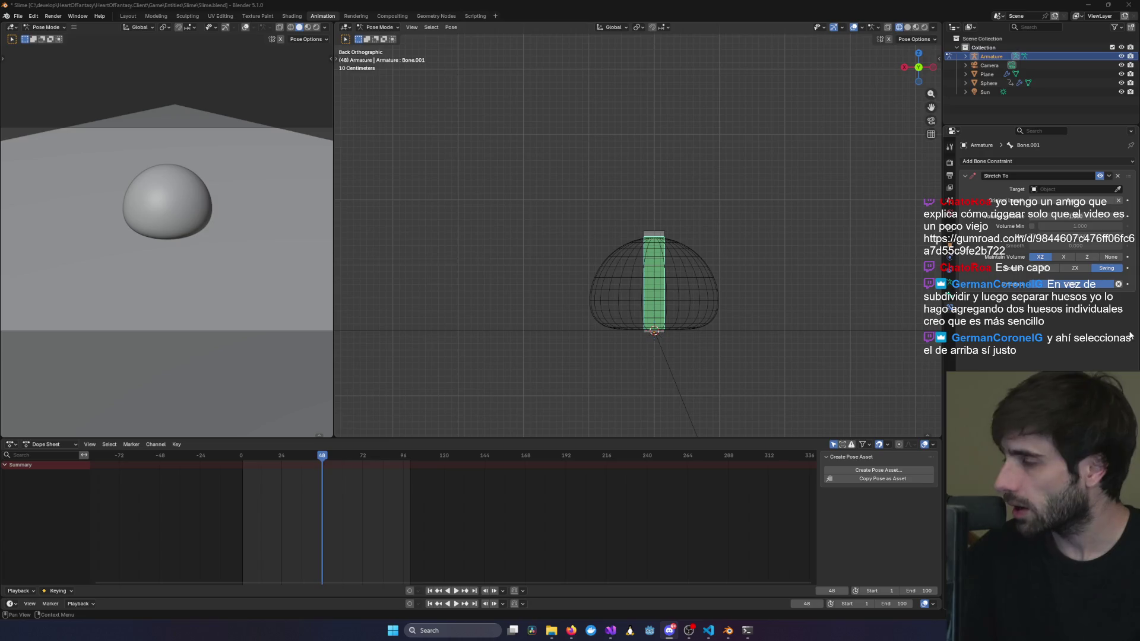
Set the Stretch To target to Armature and pick the upper bone with the eyedropper.
click(1048, 190)
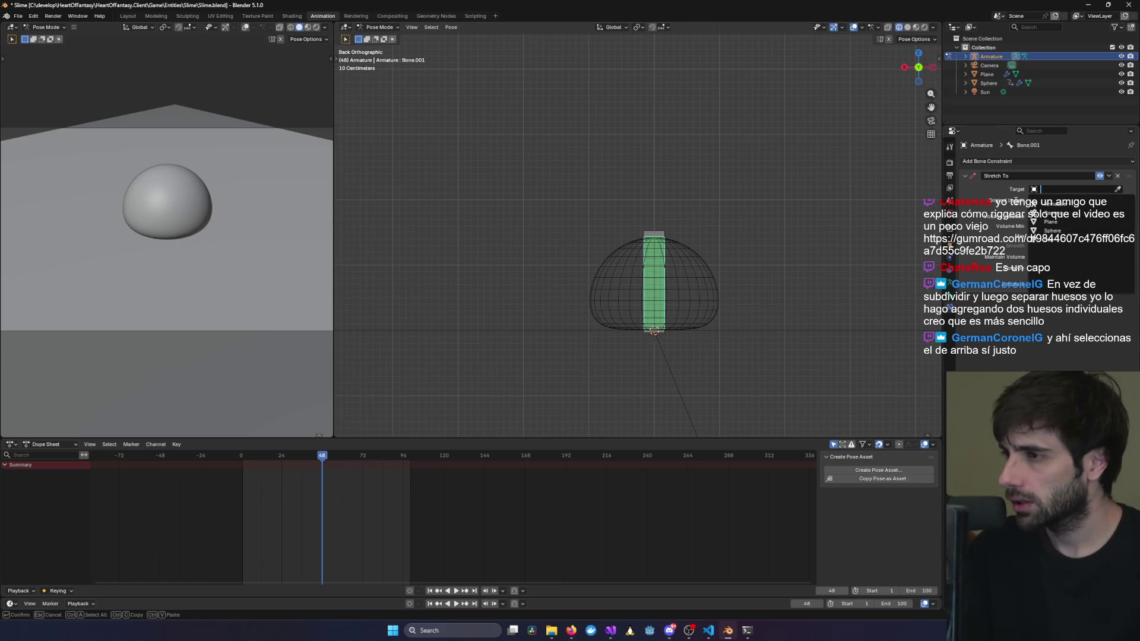
click(1118, 189)
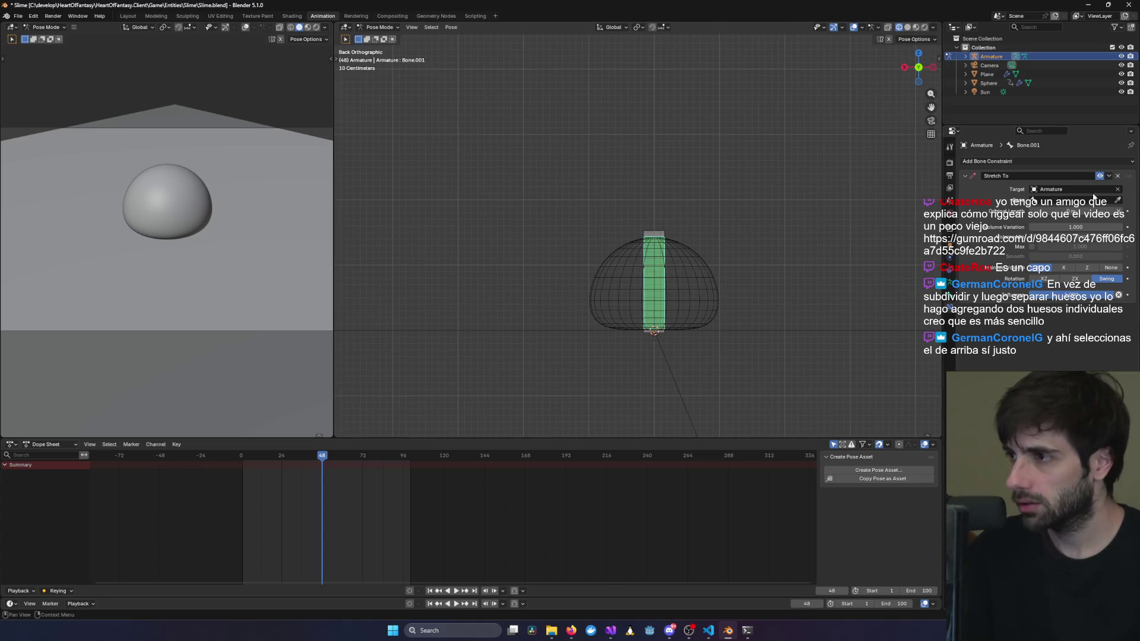
click(657, 263)
scroll(656, 261, up, 10)
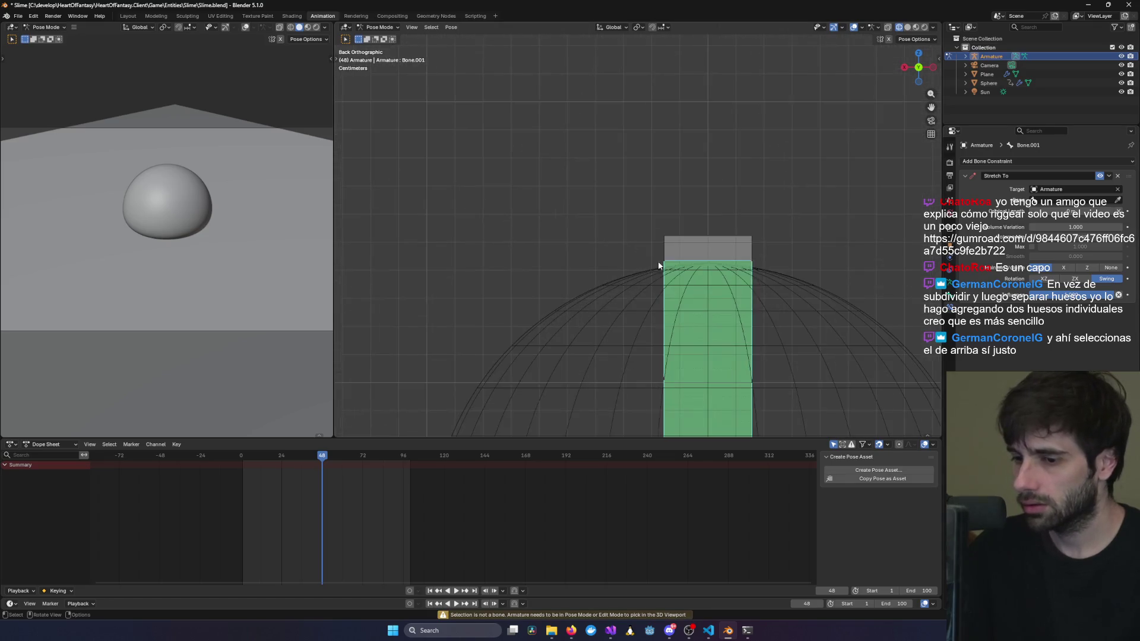
click(1117, 200)
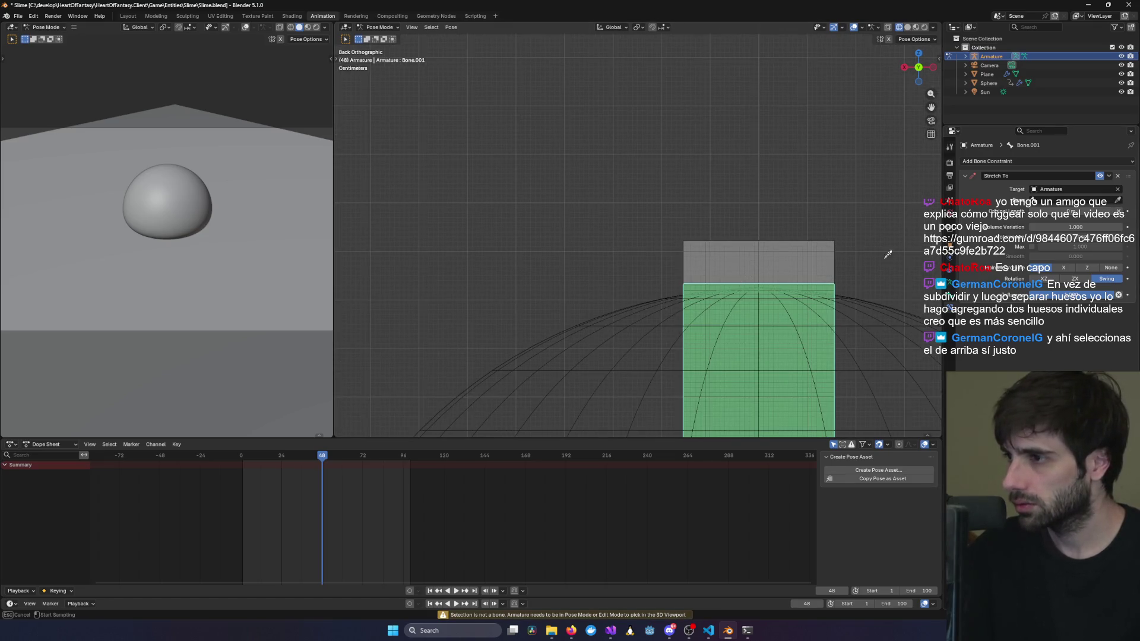
click(765, 290)
scroll(872, 247, down, 4)
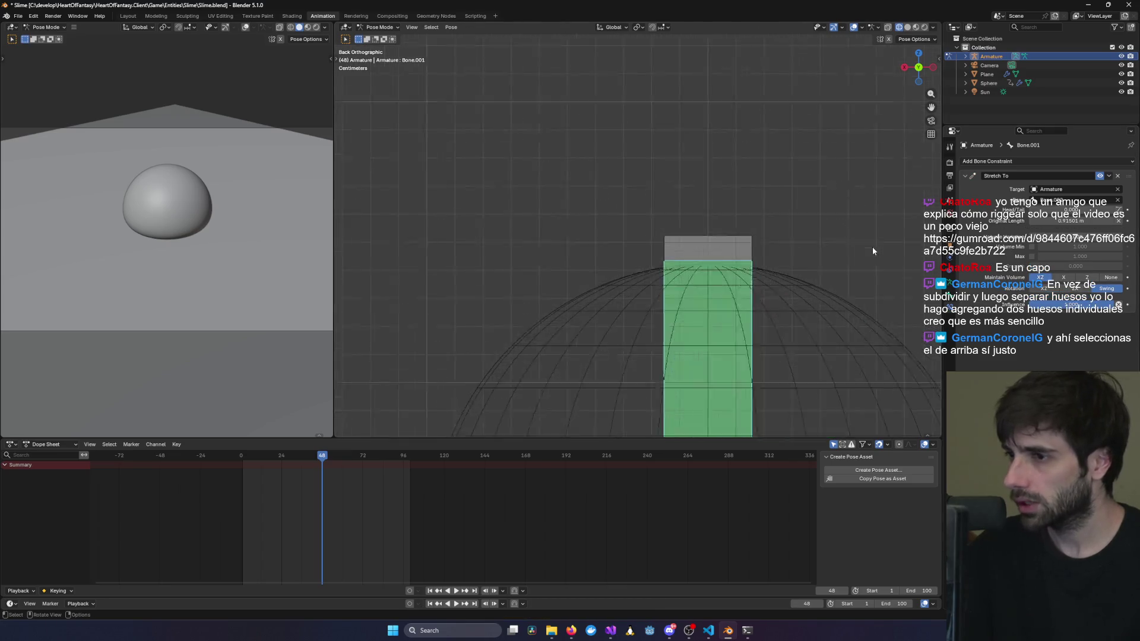
click(692, 244)
Test-rotate the top bone, cancel it, and reselect the lower bone Bone.001.
key(r)
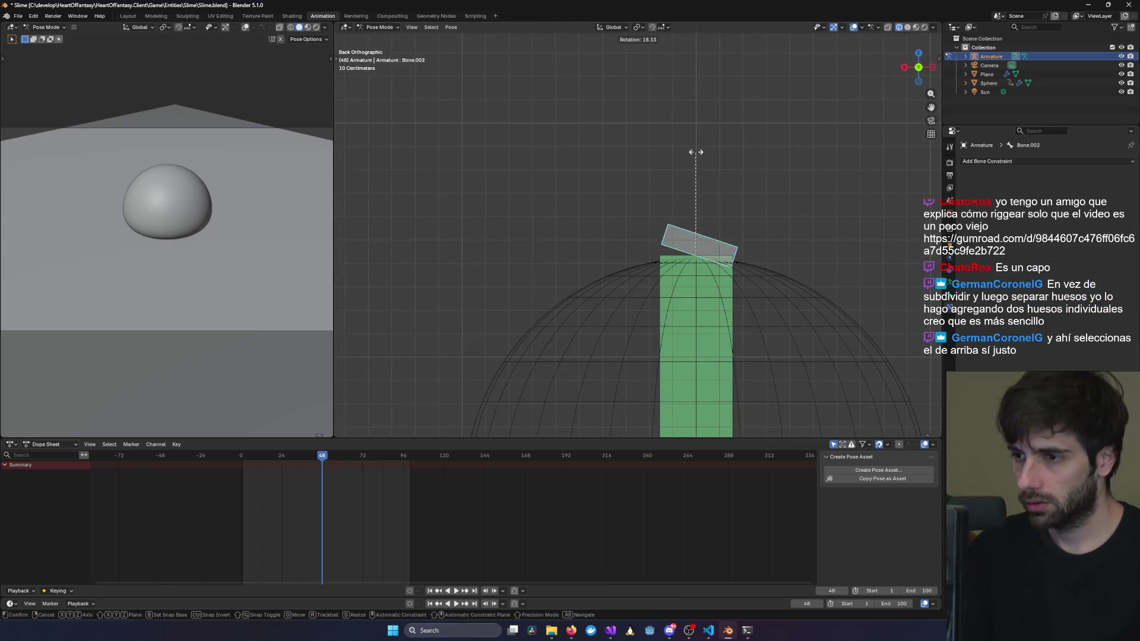
key(Escape)
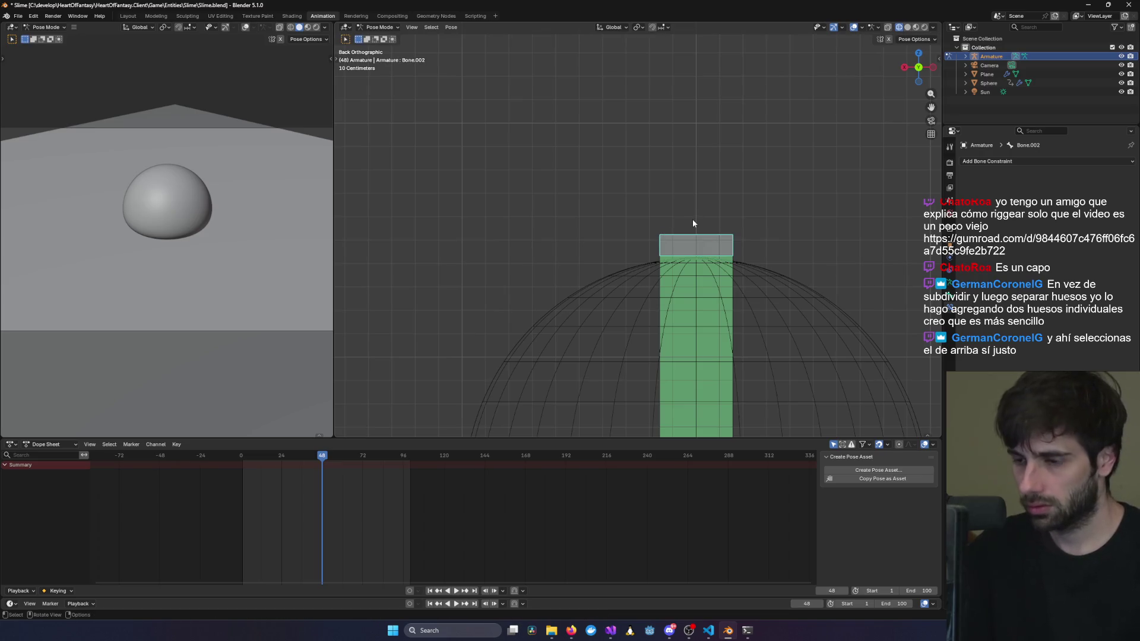
mouse_move(693, 223)
middle_down()
mouse_move(772, 191)
mouse_move(768, 225)
mouse_move(799, 237)
mouse_move(624, 259)
mouse_move(665, 212)
middle_up()
click(624, 259)
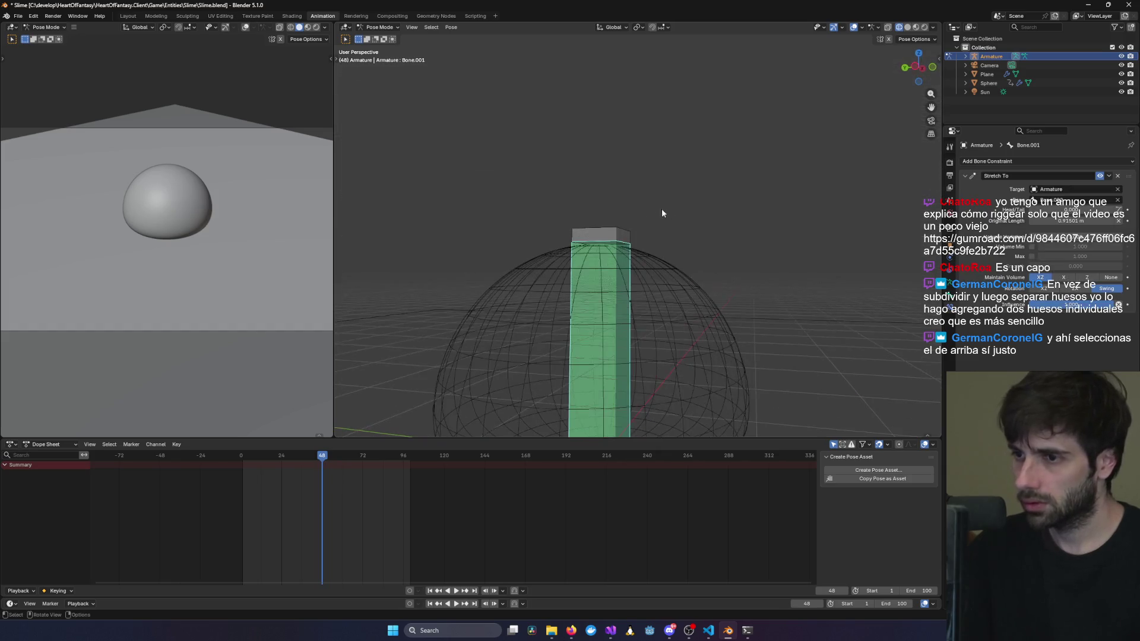
In Edit Mode, duplicate the top bone in place, creating Bone.003.
click(378, 27)
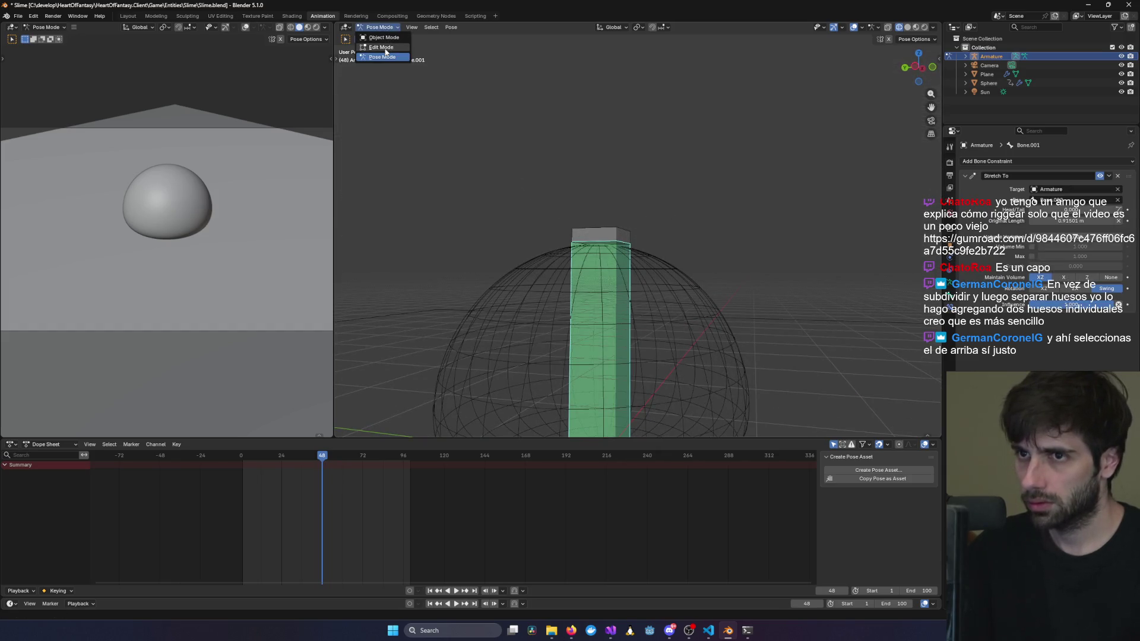
click(385, 47)
click(615, 237)
key(g)
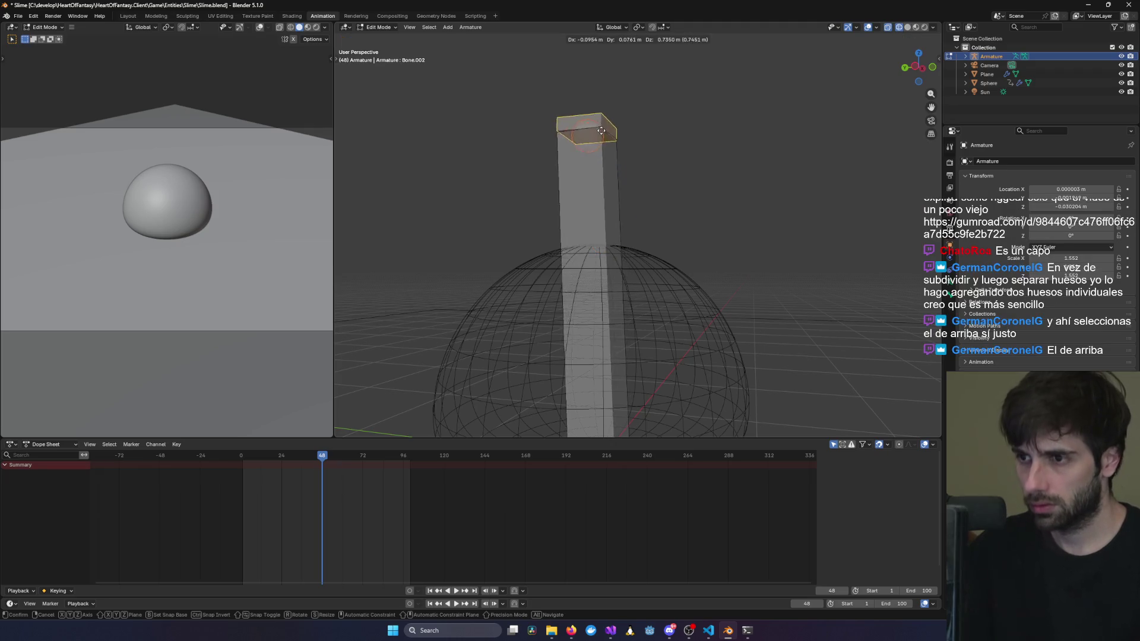
key(Escape)
mouse_move(613, 189)
middle_down()
mouse_move(627, 266)
mouse_move(615, 266)
middle_up()
scroll(612, 189, up, 4)
right_click(615, 266)
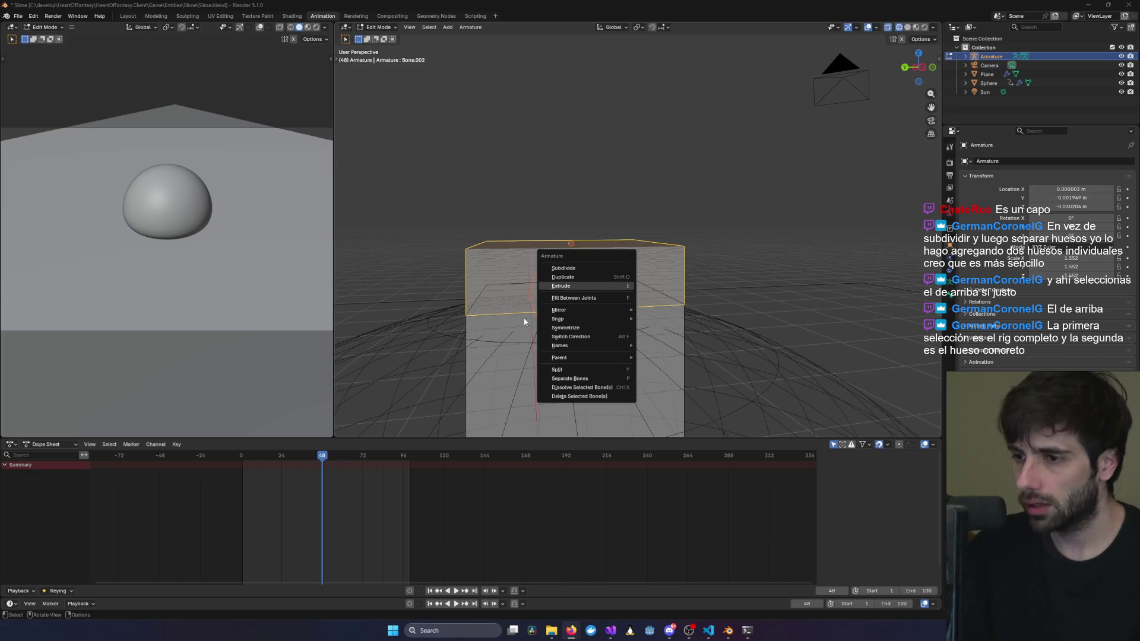
click(563, 276)
key(Escape)
Clear the bone selection and return the armature to Pose Mode.
scroll(754, 253, down, 2)
click(754, 254)
scroll(727, 267, down, 5)
click(378, 26)
click(380, 57)
mouse_move(536, 184)
middle_down()
mouse_move(718, 277)
mouse_move(618, 254)
middle_up()
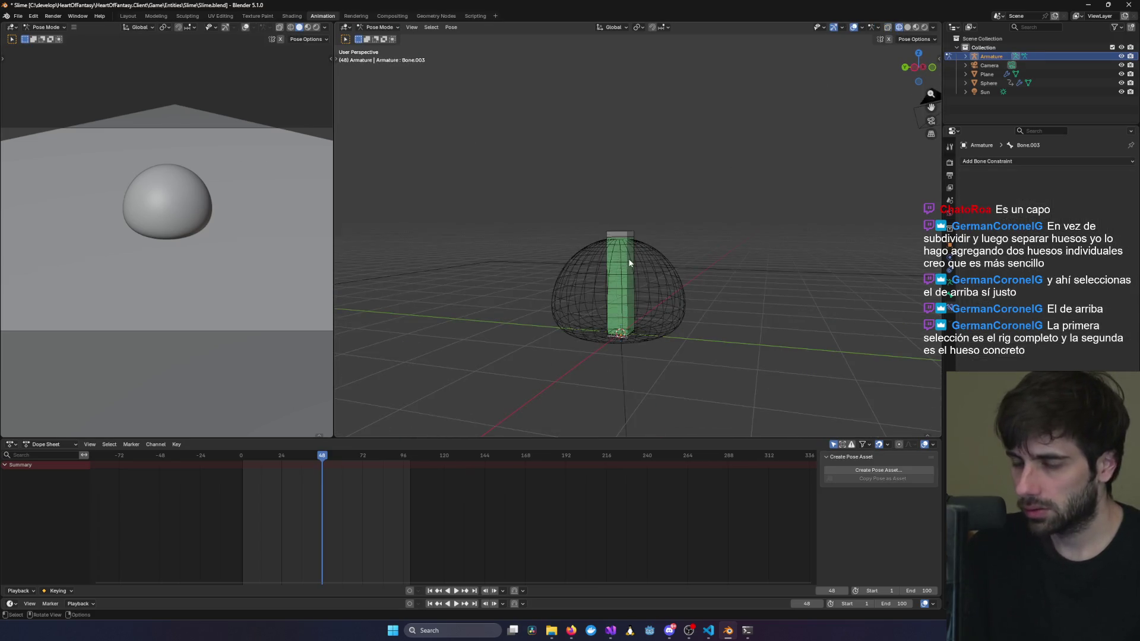
Set Bone.001's Stretch To target to Armature with Bone.002 as the target bone.
click(618, 254)
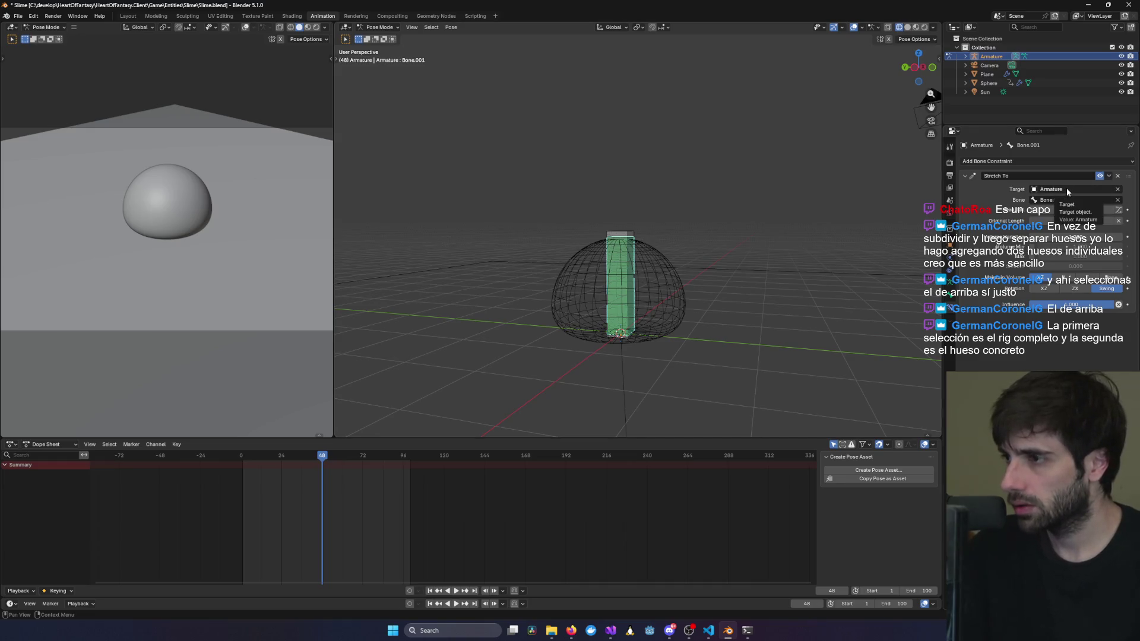
click(1110, 189)
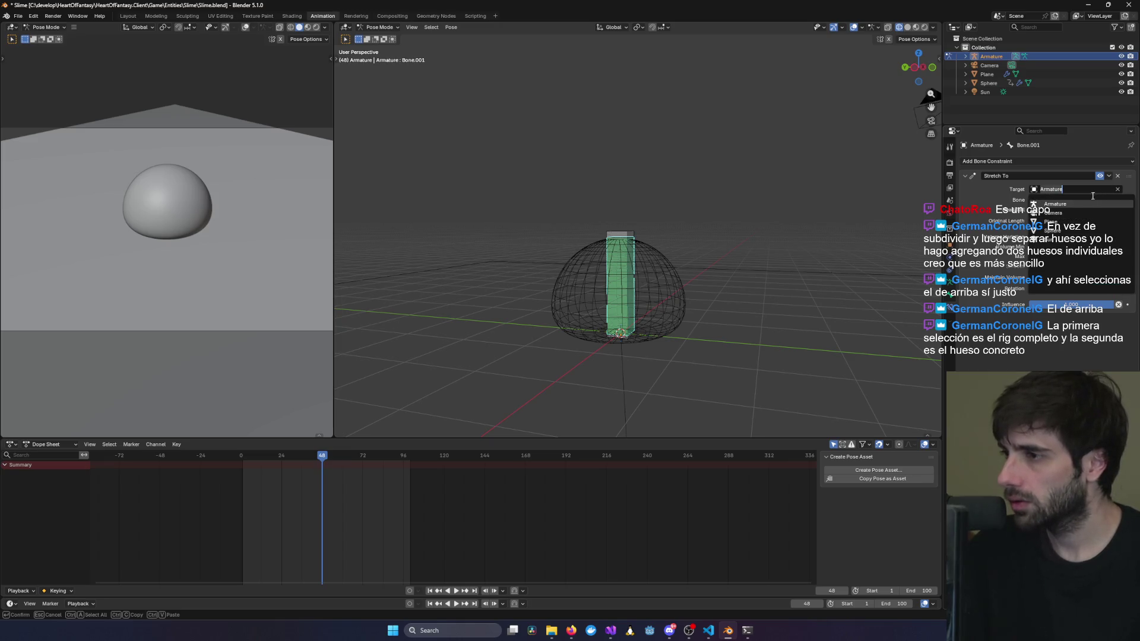
click(1052, 204)
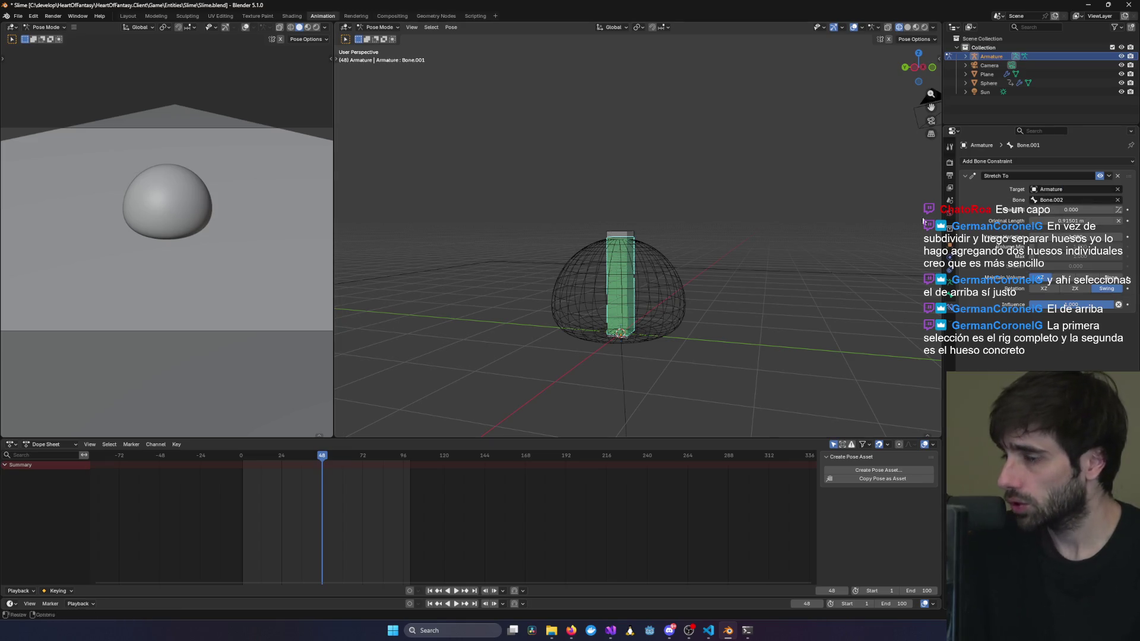
mouse_move(603, 272)
middle_down()
mouse_move(597, 238)
mouse_move(573, 237)
mouse_move(686, 238)
mouse_move(656, 184)
mouse_move(631, 209)
mouse_move(665, 273)
middle_up()
scroll(662, 267, up, 5)
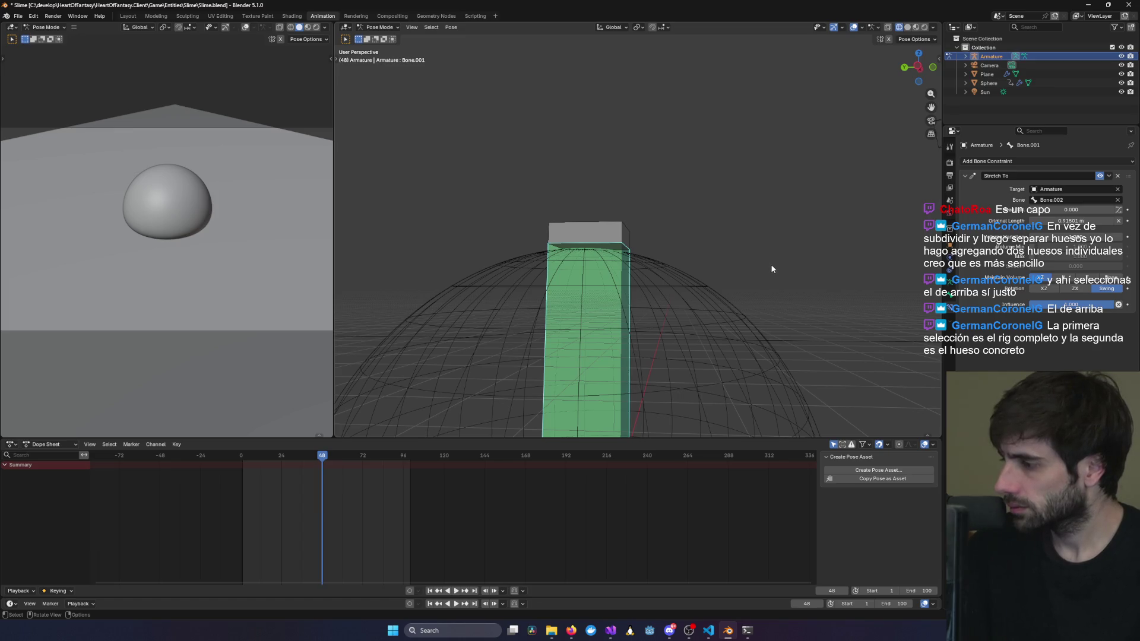
click(1068, 189)
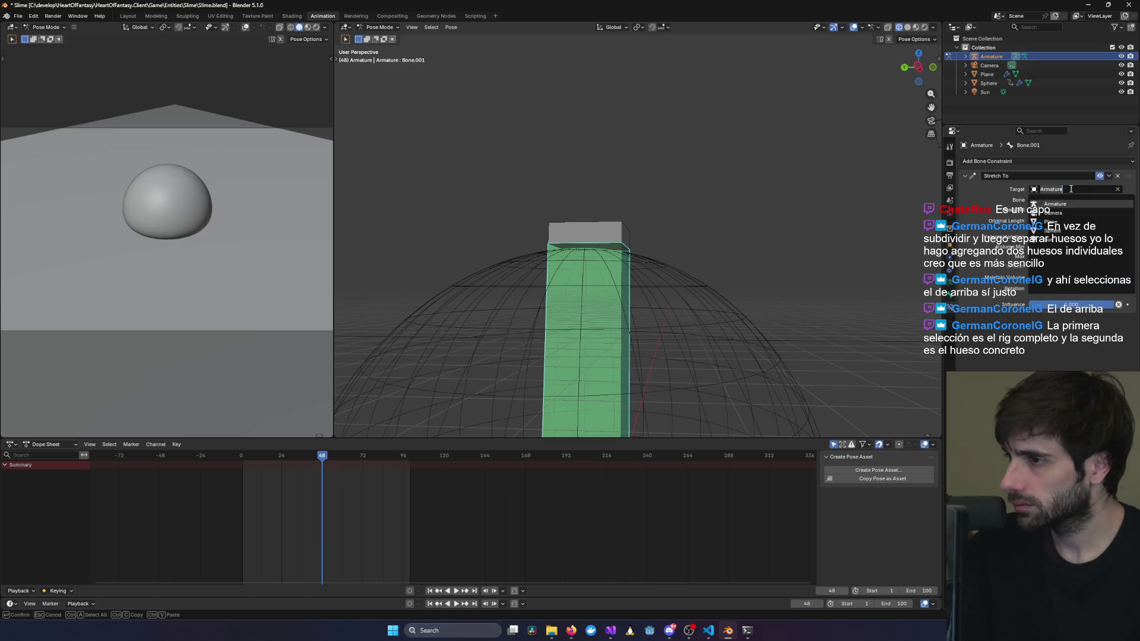
click(1078, 199)
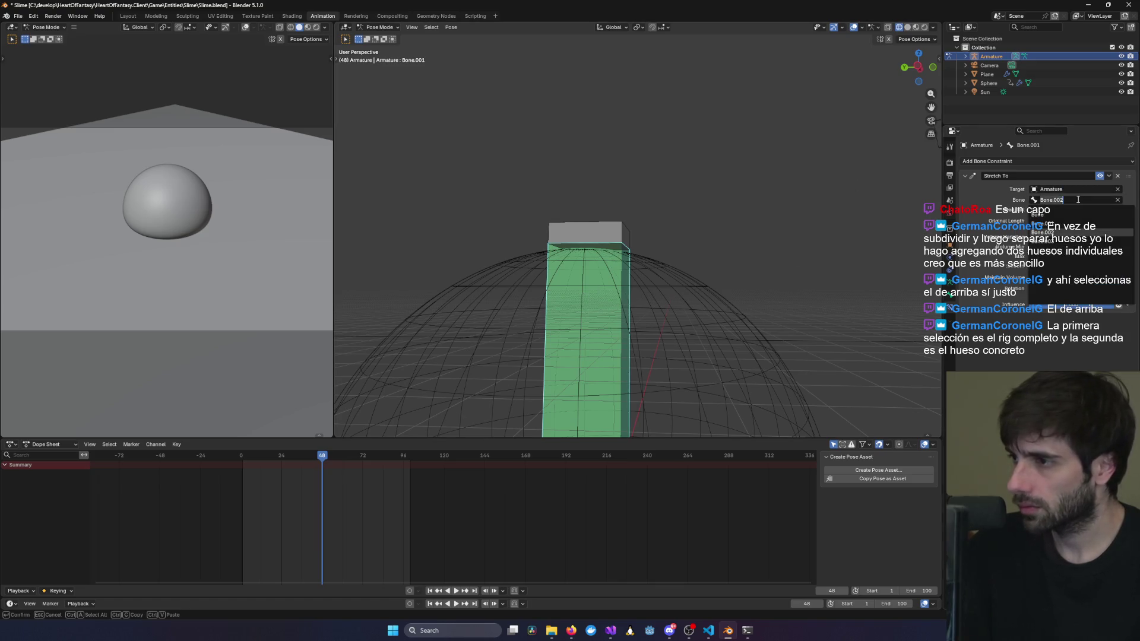
key(Escape)
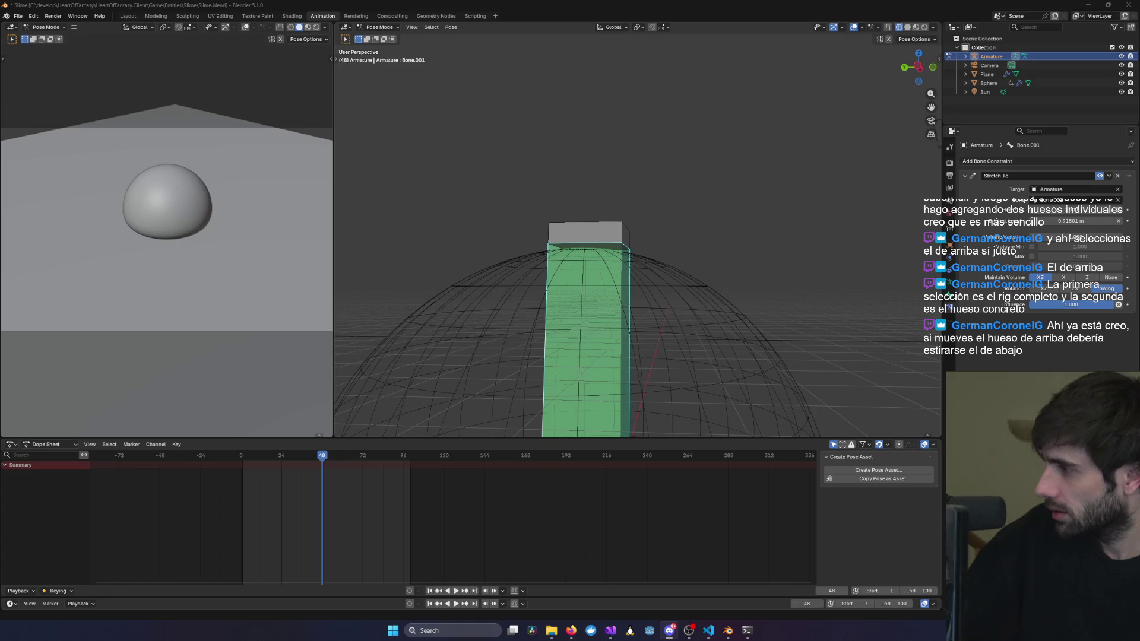
In left side view, test-move the top bone, then toggle Edit and Pose Mode.
click(597, 232)
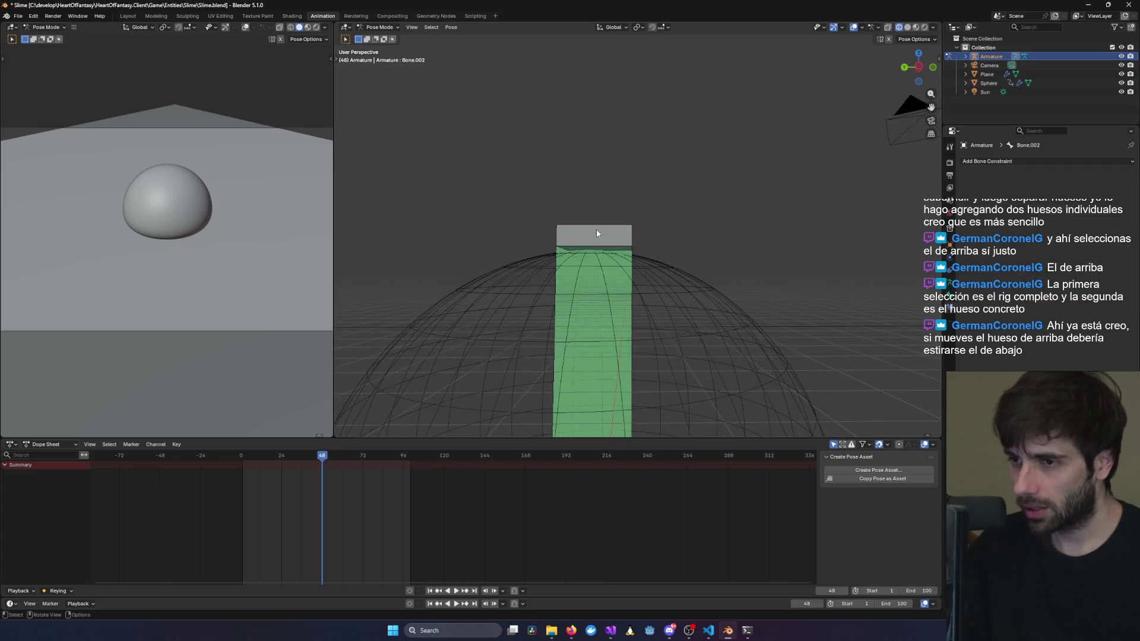
key(ctrl+KP_3)
click(617, 236)
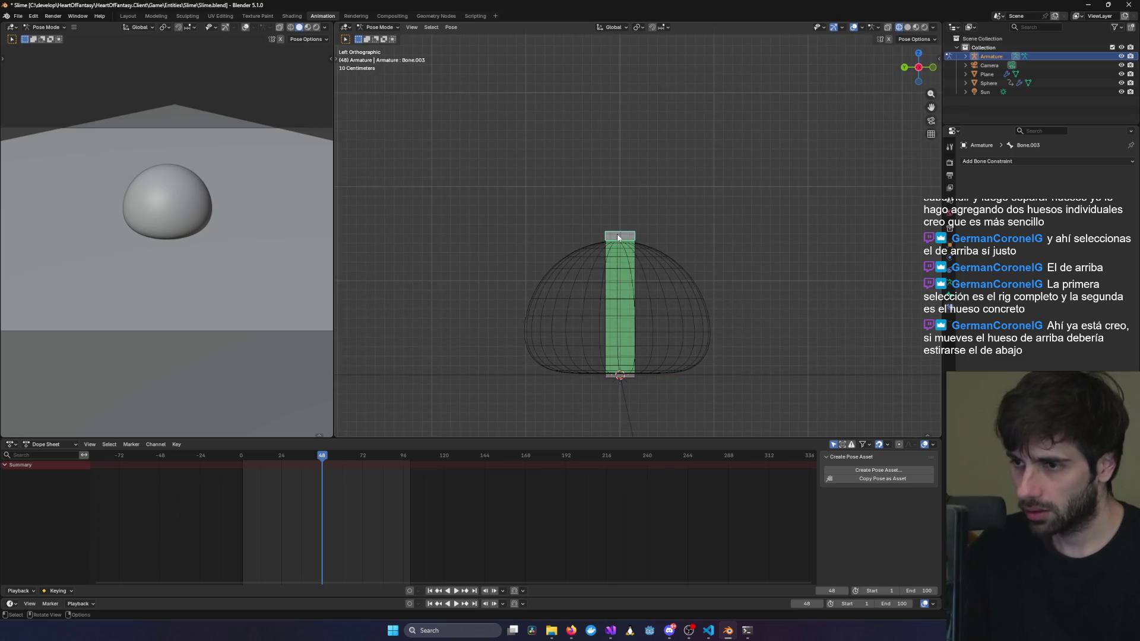
key(g)
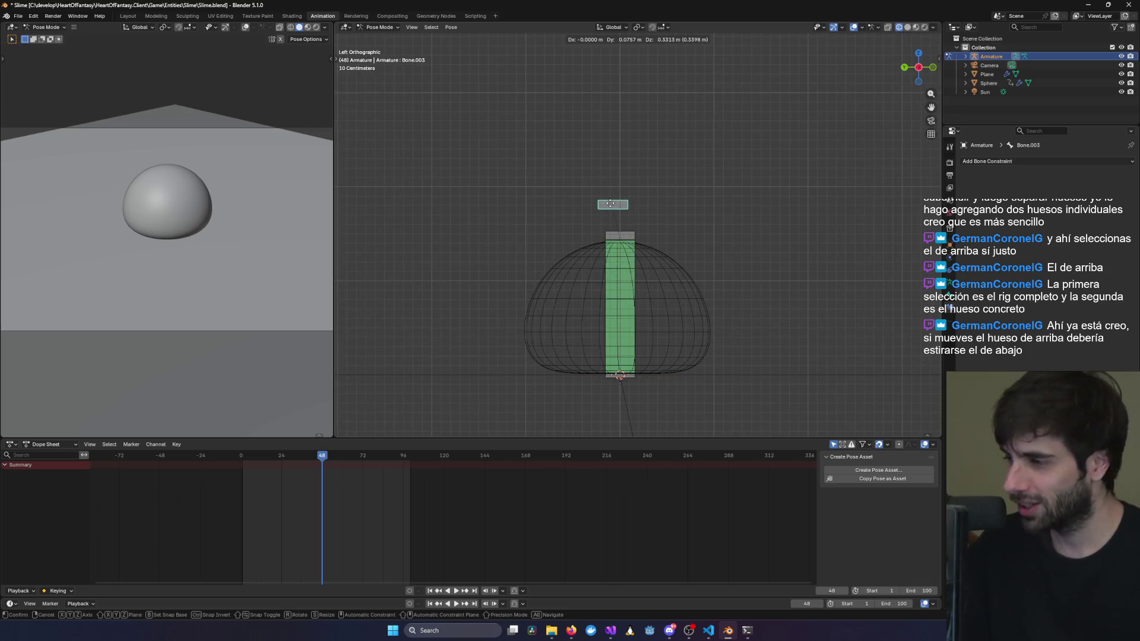
key(Escape)
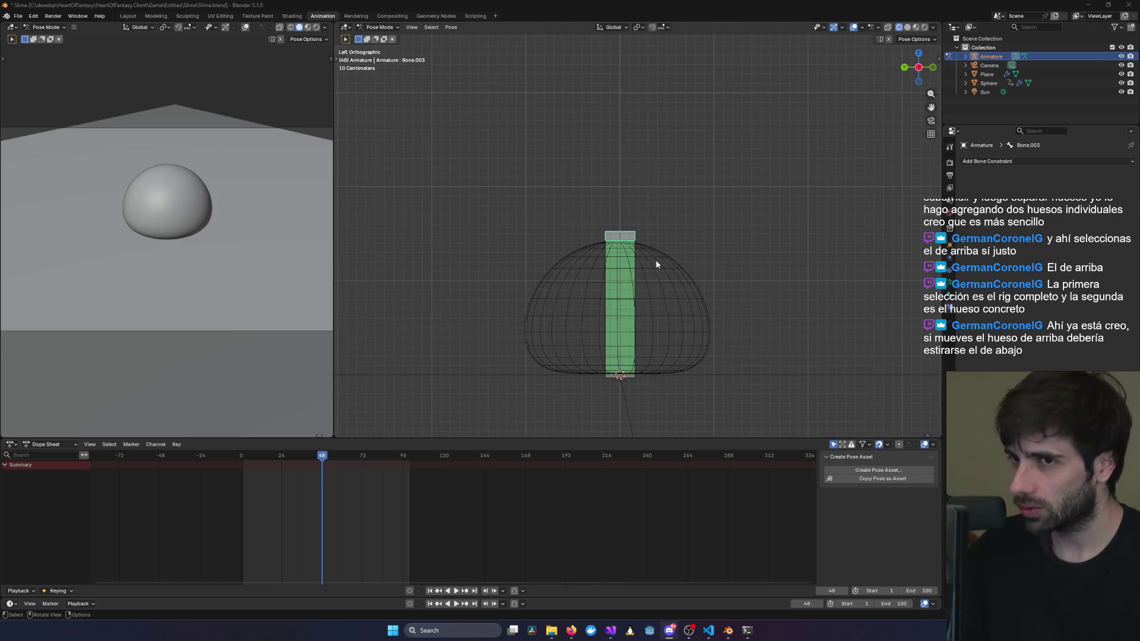
key(Tab)
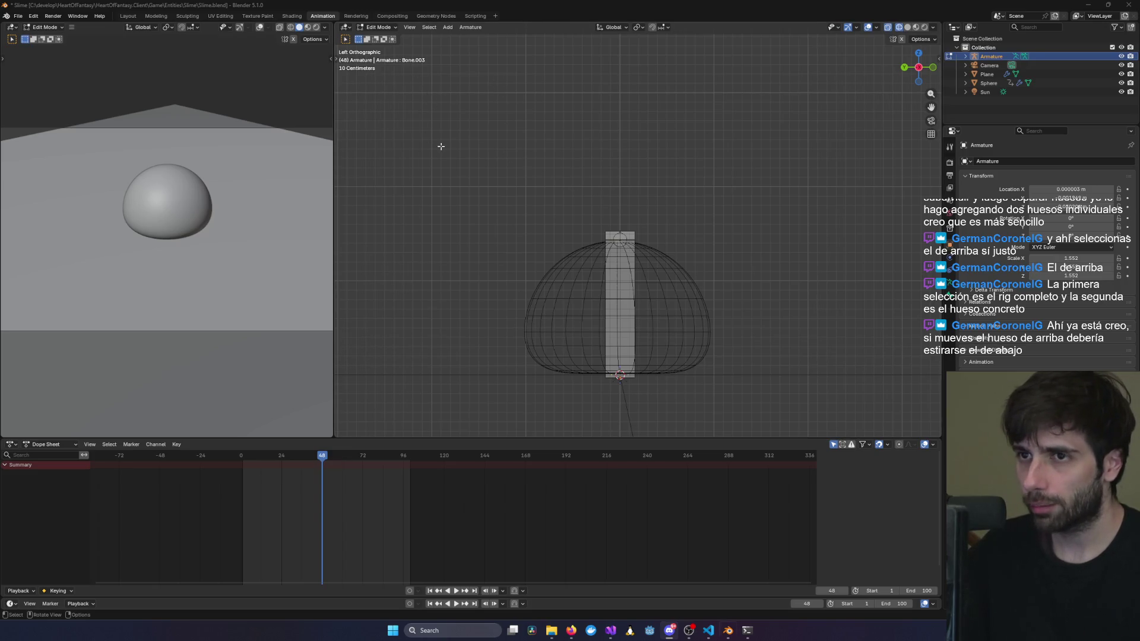
key(ctrl+Tab)
Move the top bone Bone.002 to test the stretch, then undo the move.
scroll(650, 264, up, 4)
click(608, 241)
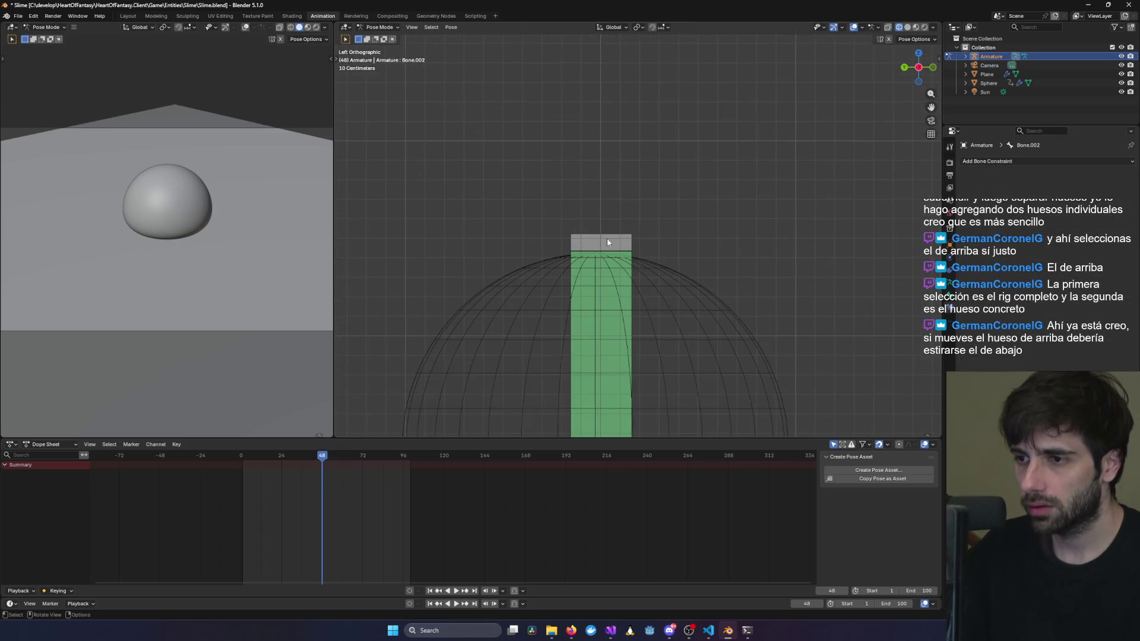
key(g)
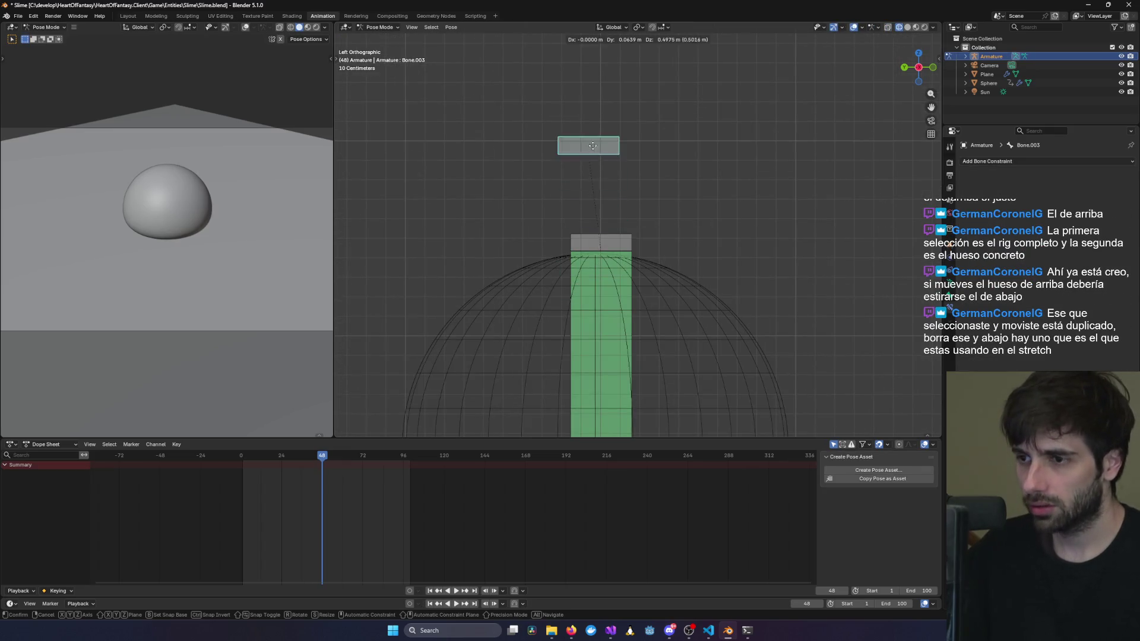
click(708, 178)
middle_drag(708, 178, 719, 159)
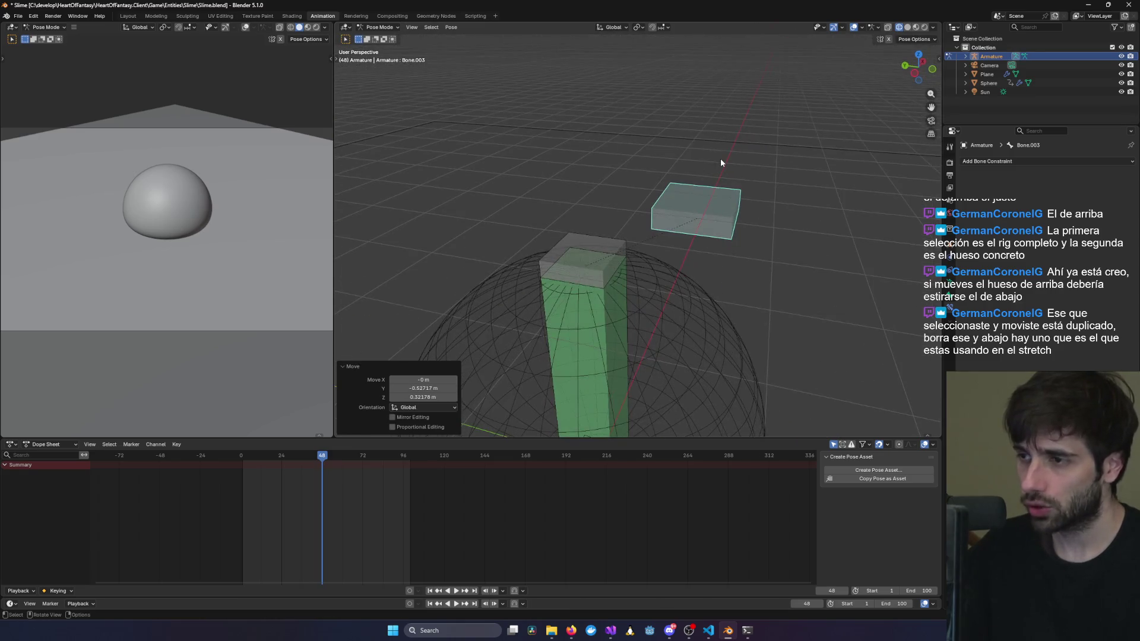
key(ctrl+z)
key(ctrl+z)
key(ctrl+z)
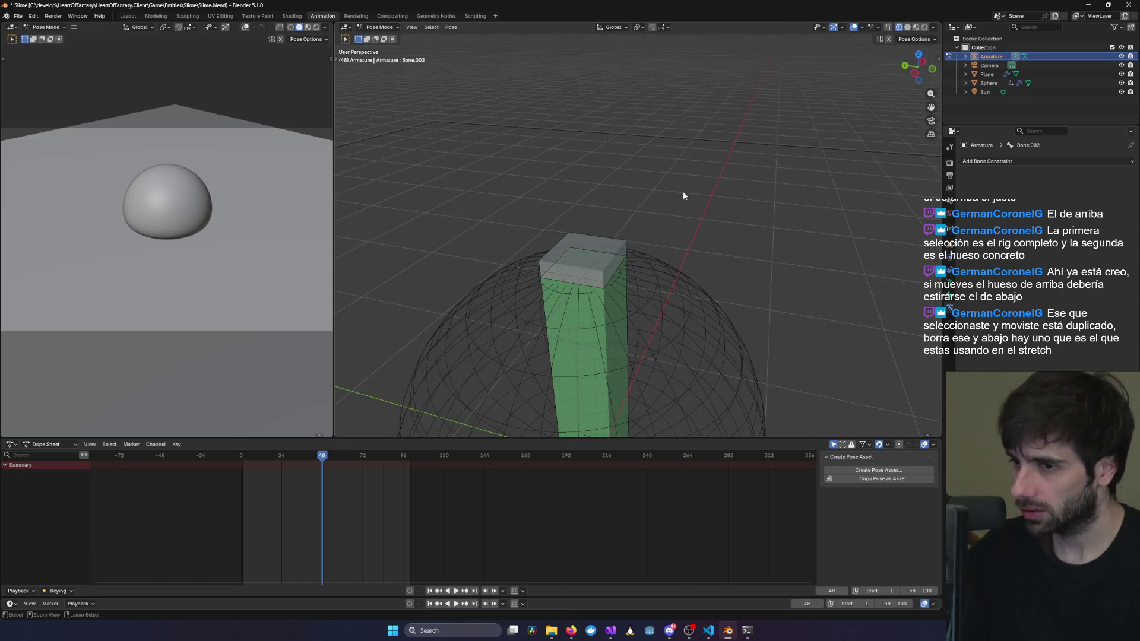
click(590, 253)
click(629, 159)
mouse_move(628, 159)
middle_down()
mouse_move(710, 190)
mouse_move(615, 241)
middle_up()
Rotate the selected bone, undo it, and expand the Armature entry in the Outliner.
click(614, 240)
key(r)
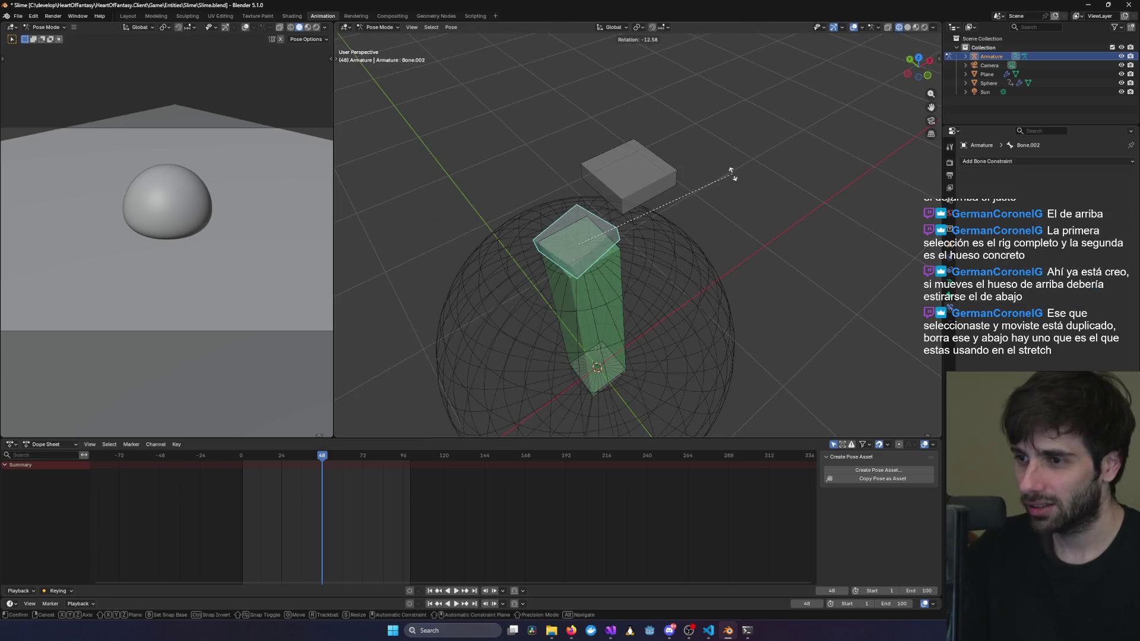
click(695, 279)
mouse_move(693, 274)
middle_down()
mouse_move(643, 200)
mouse_move(651, 250)
middle_up()
key(ctrl+z)
key(ctrl+z)
key(ctrl+z)
key(ctrl+z)
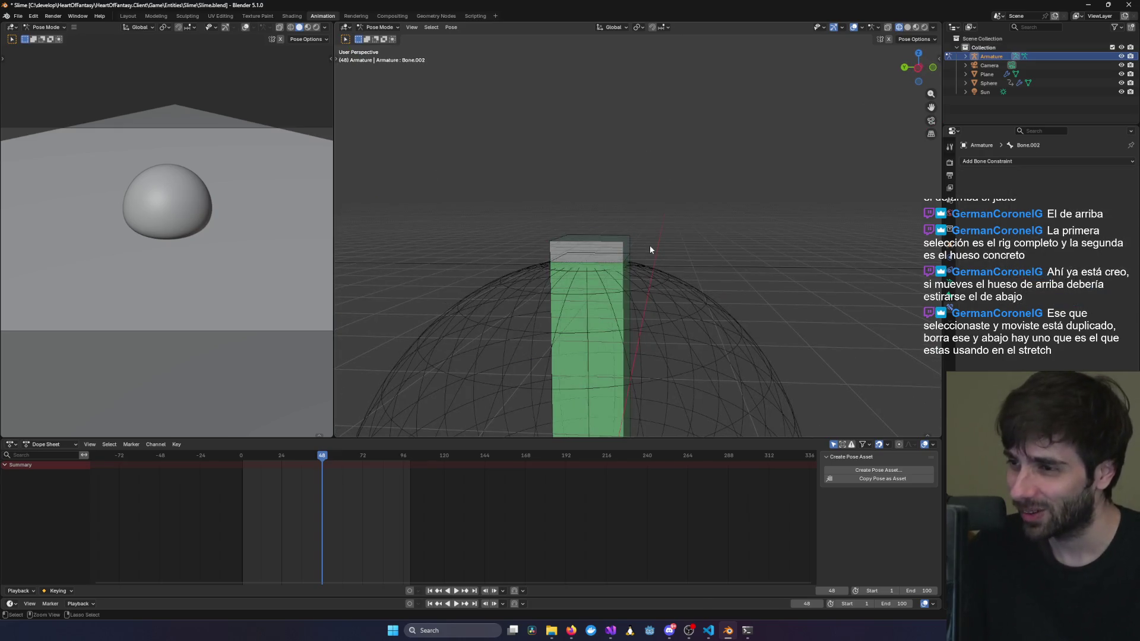
click(966, 57)
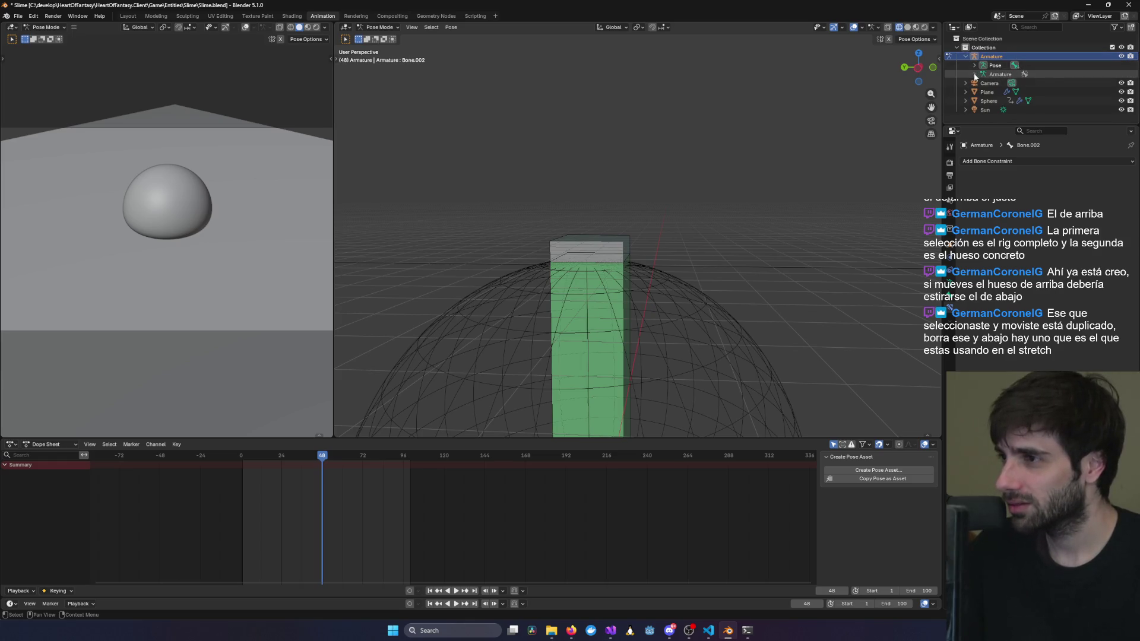
Expand the Armature and Pose > Bone entries in the Outliner to reveal Bone.001.
click(974, 74)
click(984, 83)
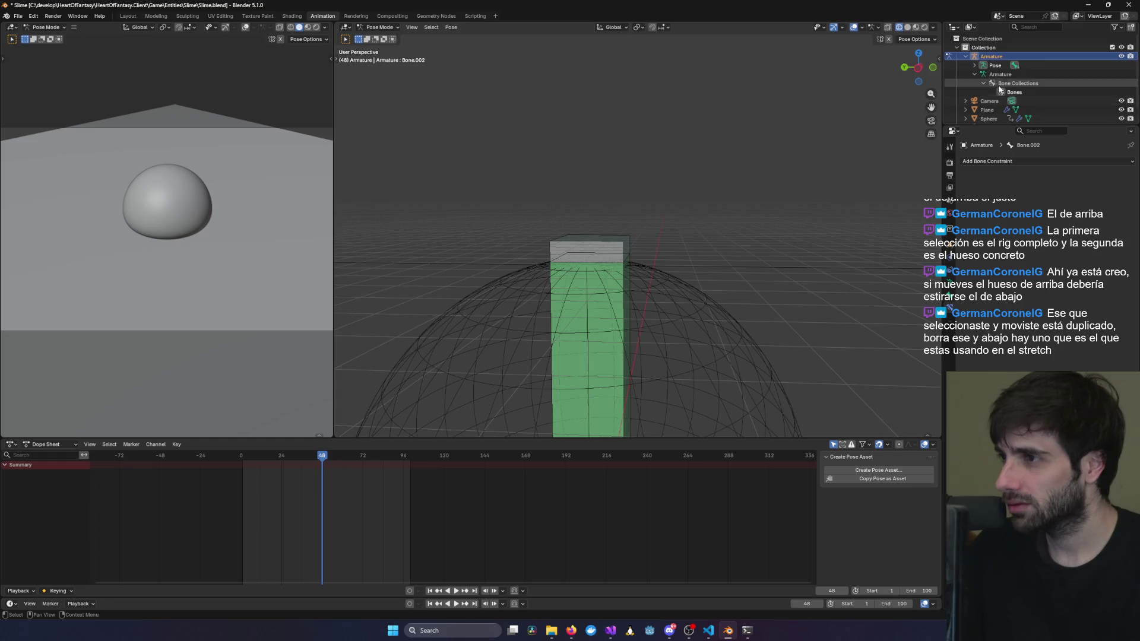
click(974, 65)
click(984, 74)
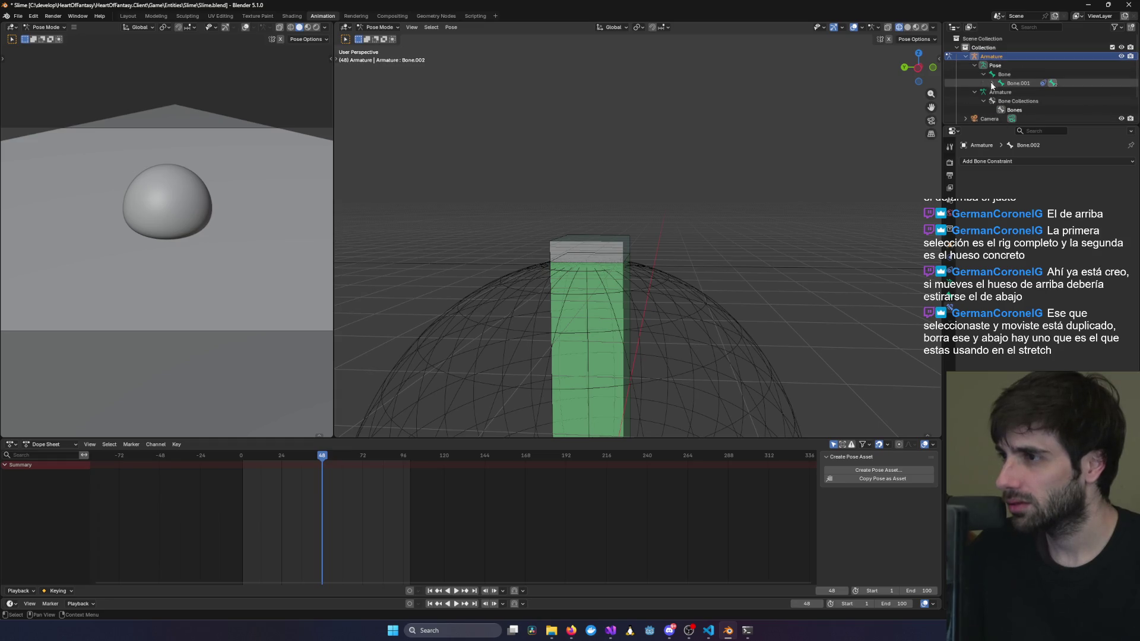
click(1006, 83)
click(1005, 75)
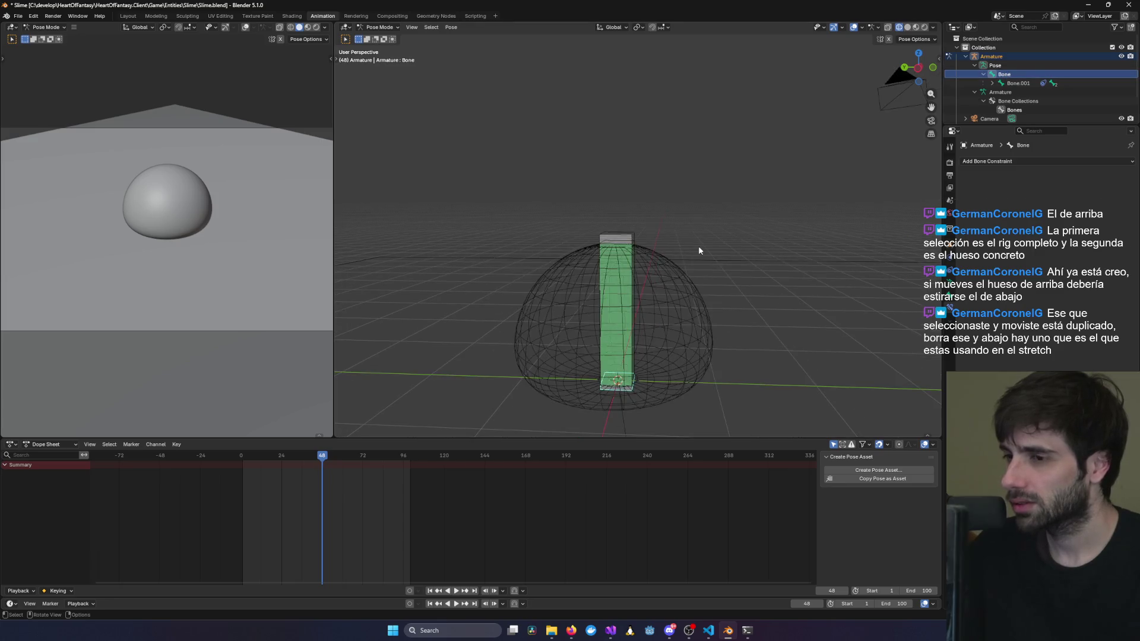
scroll(698, 245, down, 5)
scroll(690, 280, up, 5)
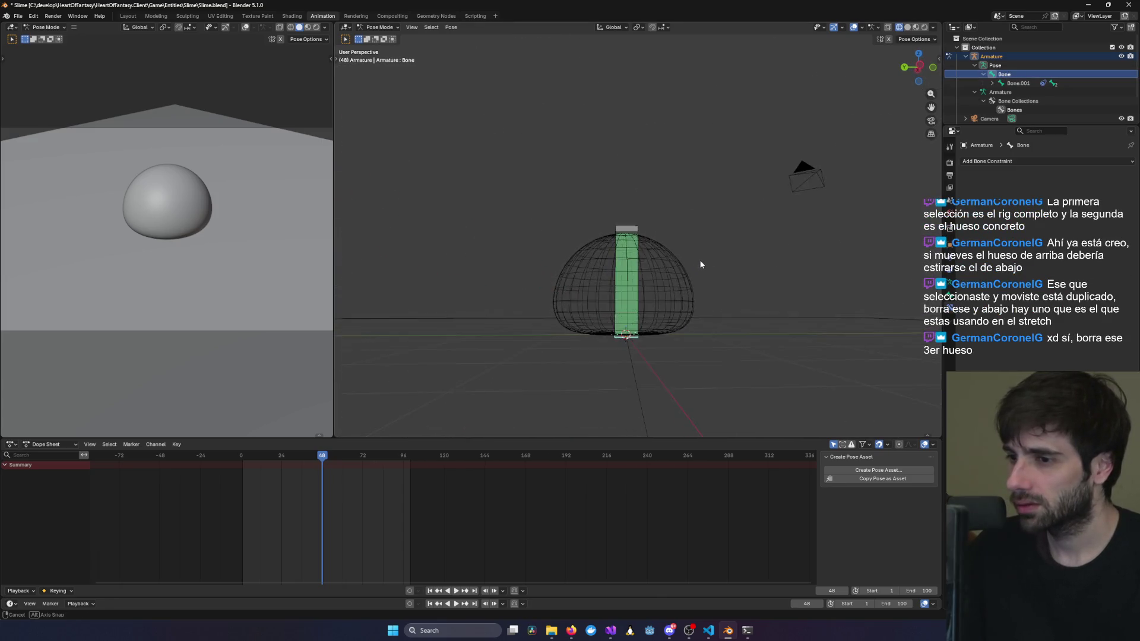
Move the small top bone Bone.003 up and to the right of the column.
click(615, 228)
key(g)
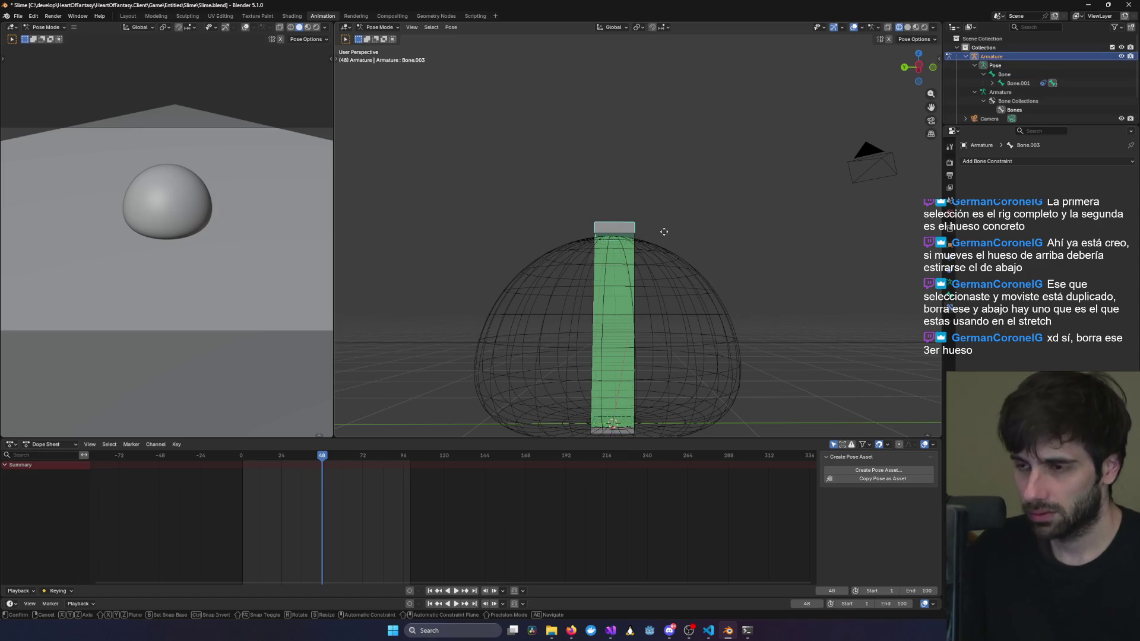
right_click(727, 203)
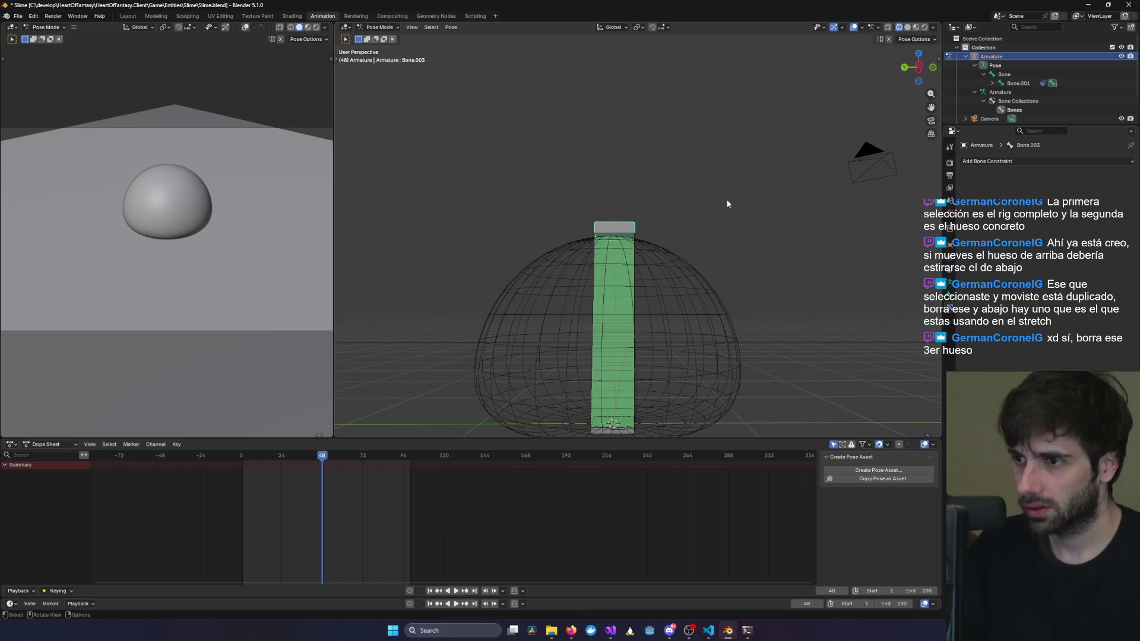
key(g)
click(667, 190)
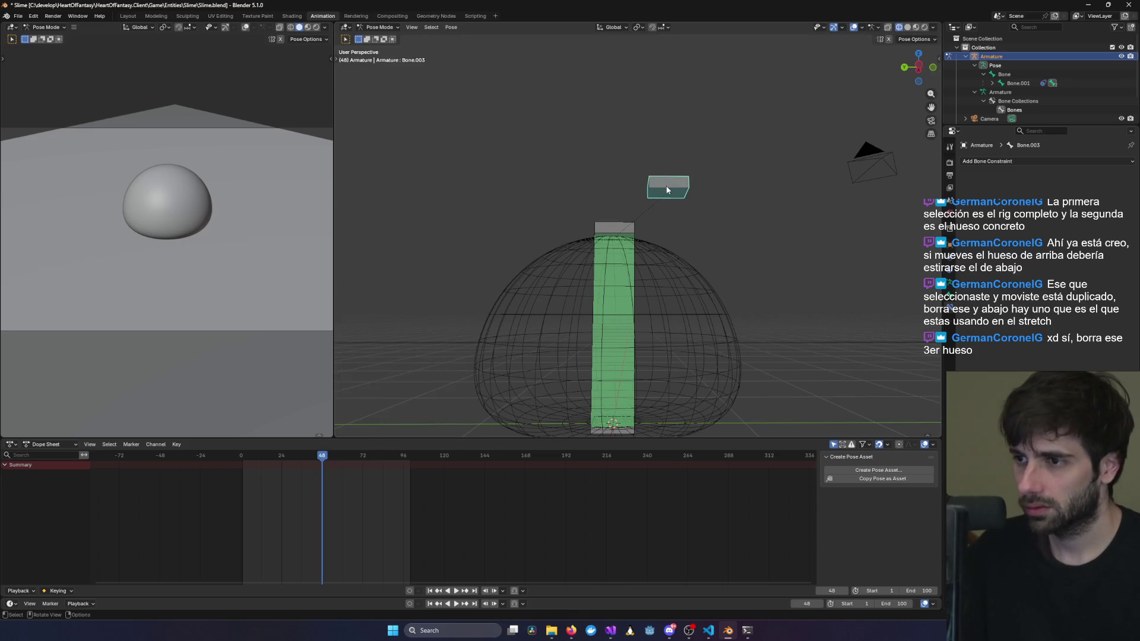
middle_drag(667, 190, 658, 202)
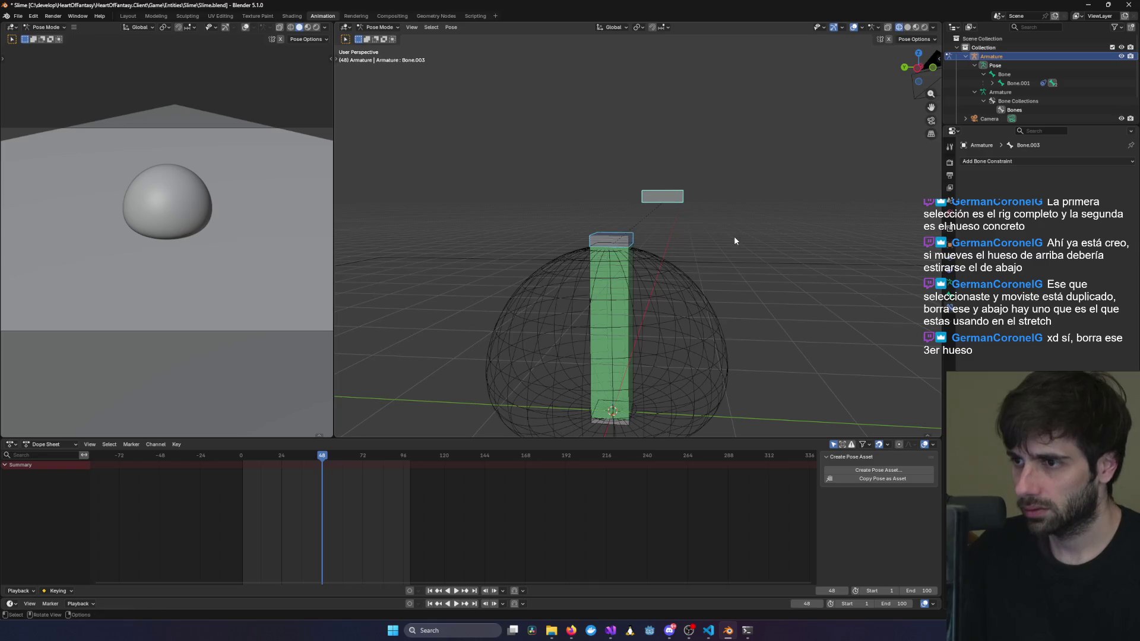
Switch the armature to Edit Mode and shift the lower bone Bone.002's tip up-right.
click(378, 27)
click(394, 50)
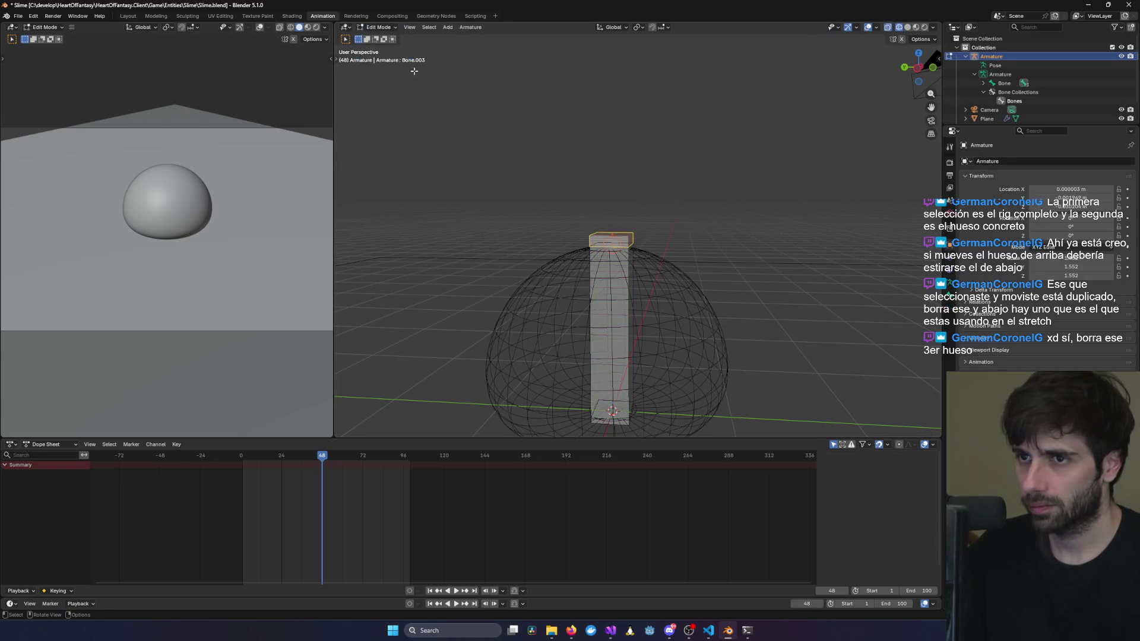
click(699, 203)
click(628, 235)
key(g)
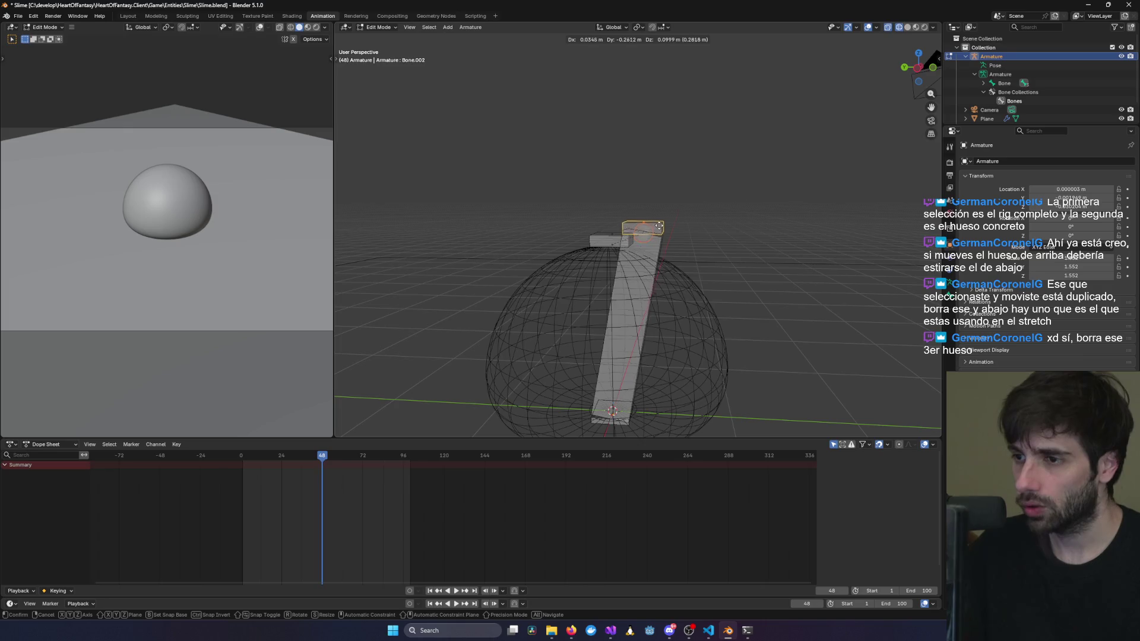
click(689, 211)
Move Bone.003 higher and delete it, then undo the deletion and the tip tilt.
click(616, 236)
key(g)
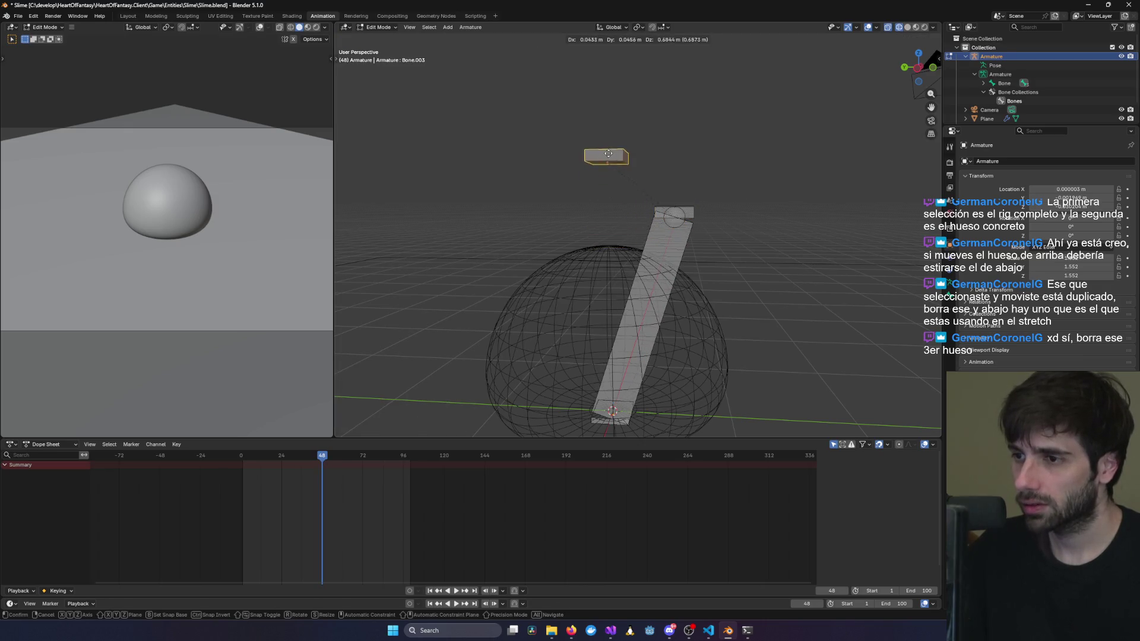
click(608, 144)
key(x)
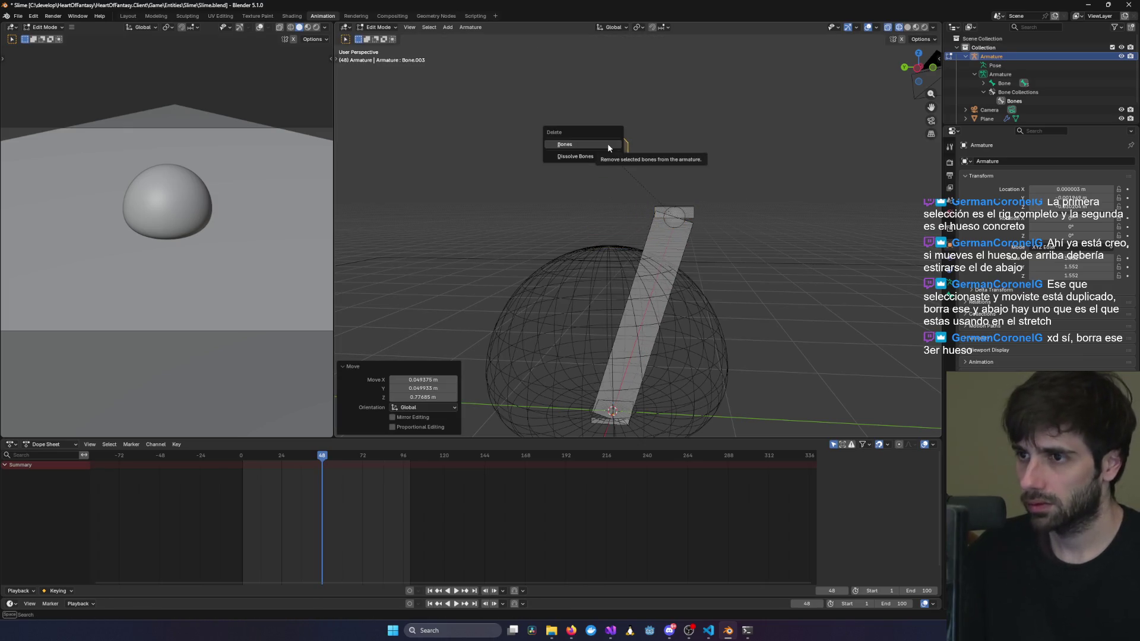
click(607, 144)
key(ctrl+z)
key(ctrl+z)
key(ctrl+z)
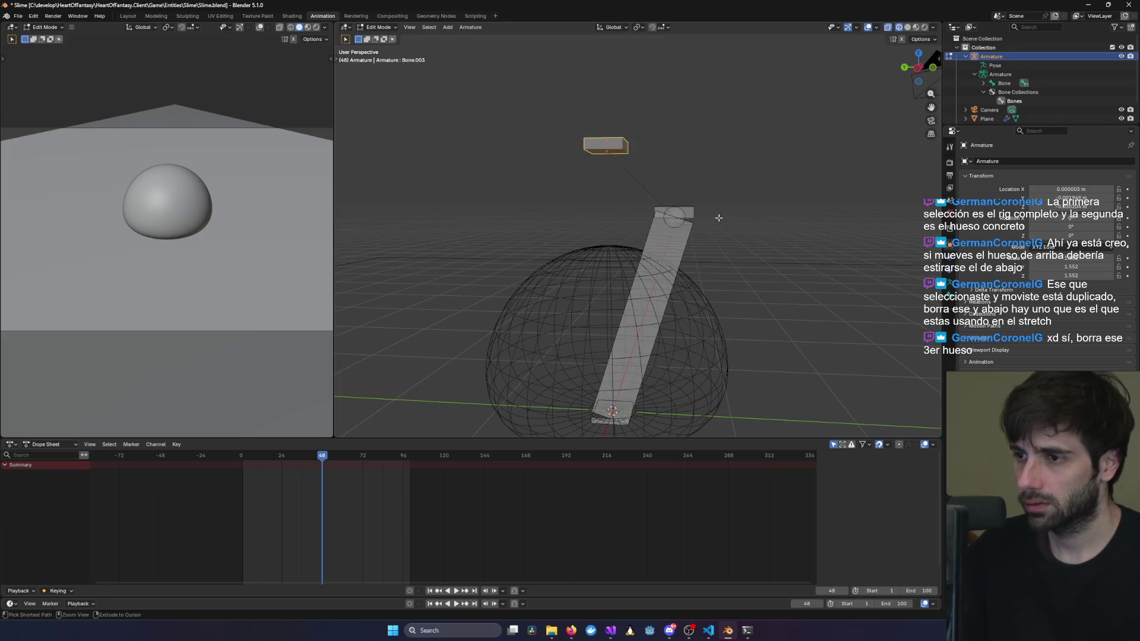
key(ctrl+z)
Move the small top bone Bone.003 off the column and delete it.
click(633, 234)
key(g)
click(662, 187)
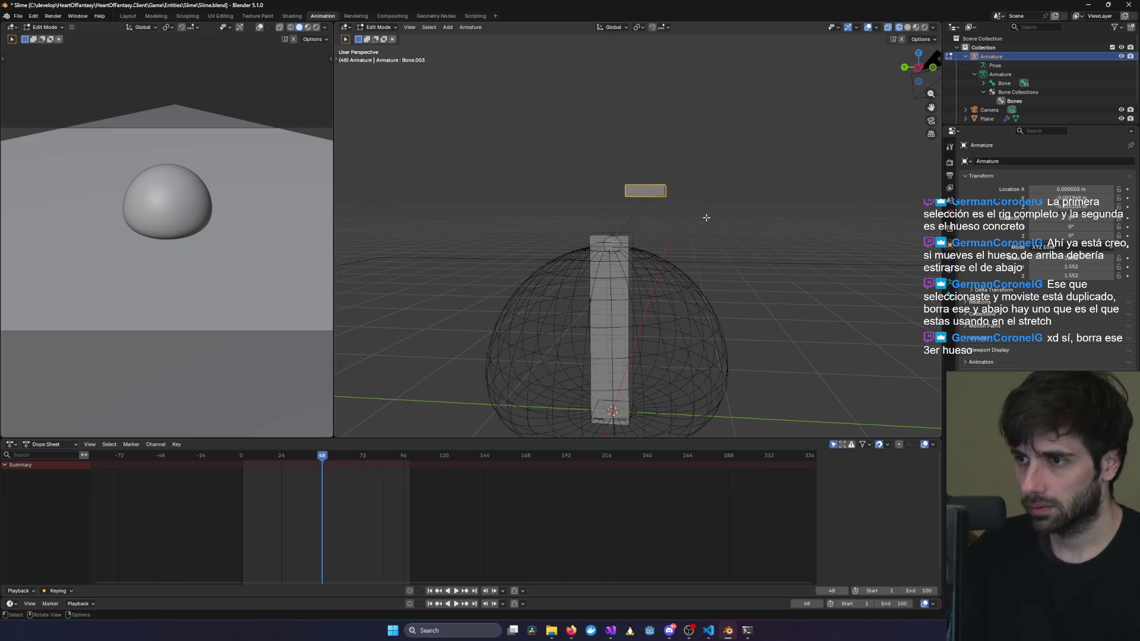
key(x)
click(707, 217)
Reselect Bone.002 and show its head and tail settings.
scroll(653, 225, up, 3)
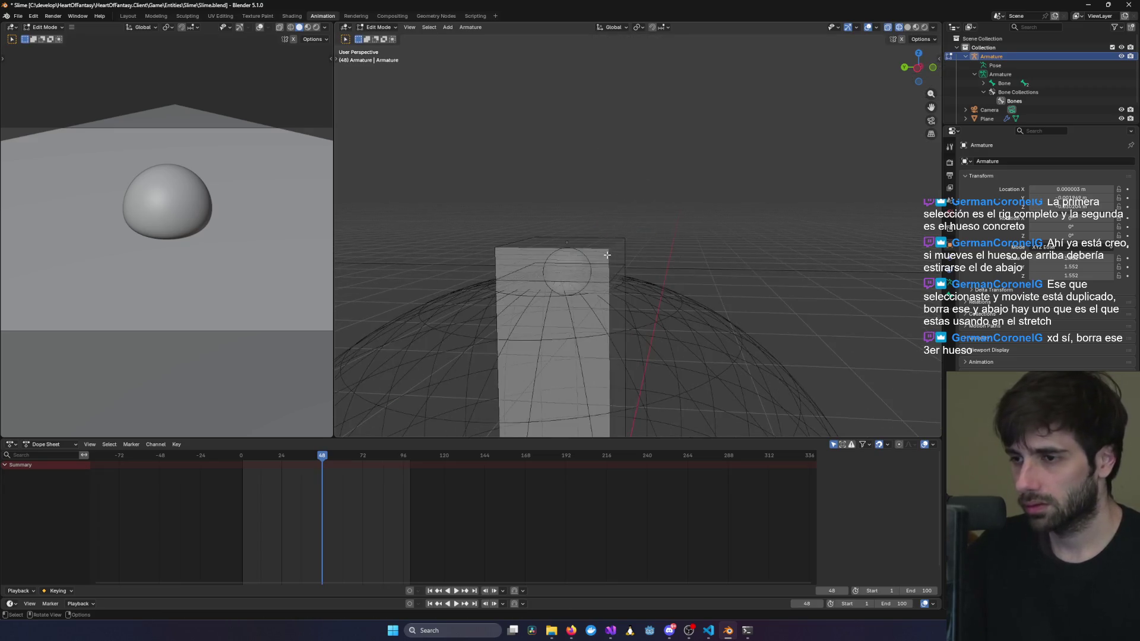
click(626, 232)
key(g)
click(627, 231)
mouse_move(627, 230)
middle_down()
mouse_move(611, 249)
mouse_move(622, 264)
middle_up()
scroll(725, 262, down, 5)
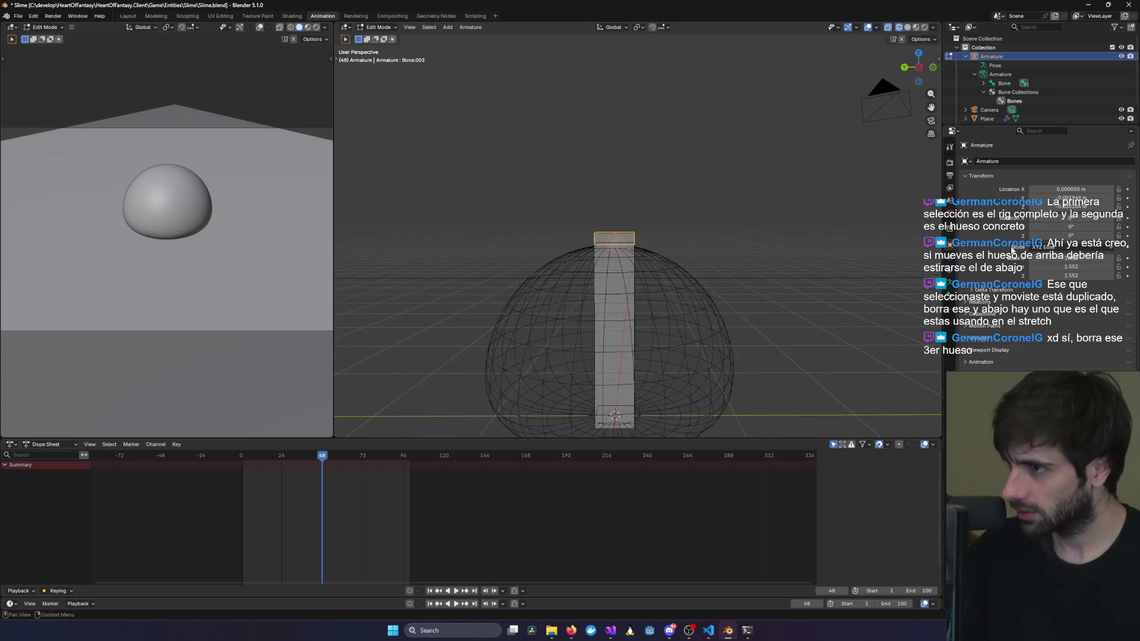
click(951, 293)
Switch back to Pose Mode and test transforming the top bone Bone.002.
click(615, 271)
click(378, 27)
click(380, 52)
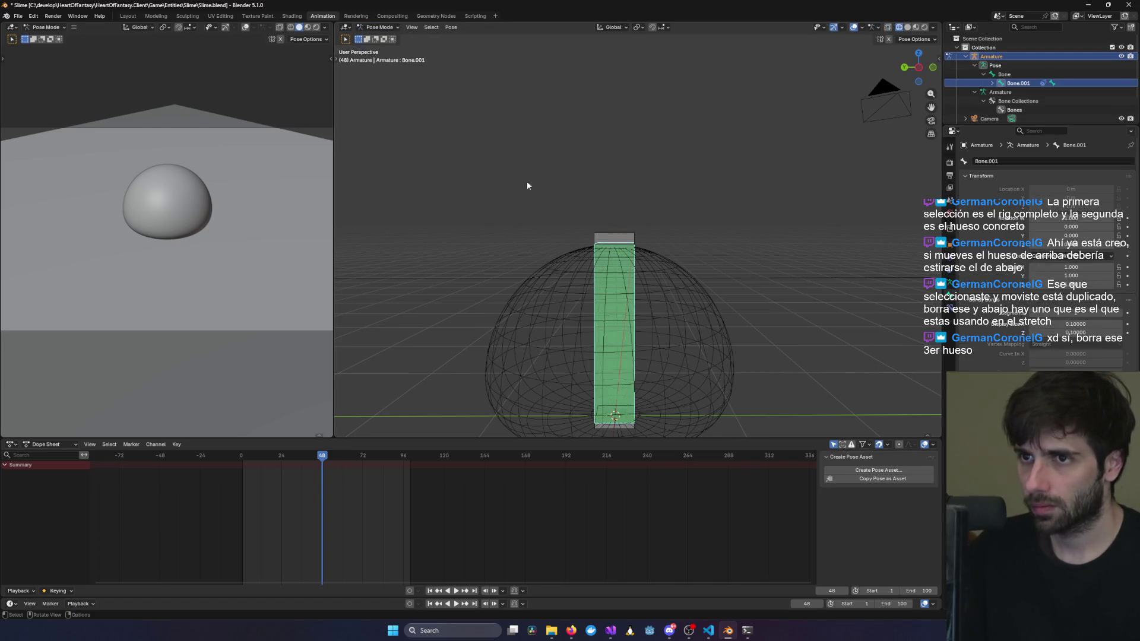
click(614, 237)
key(r)
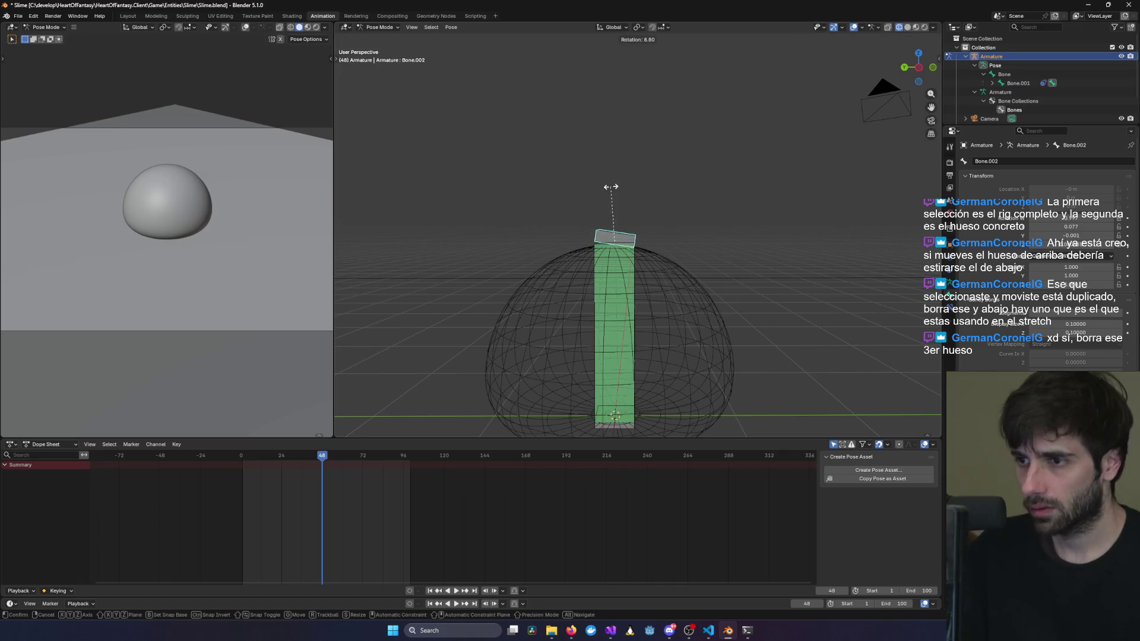
key(g)
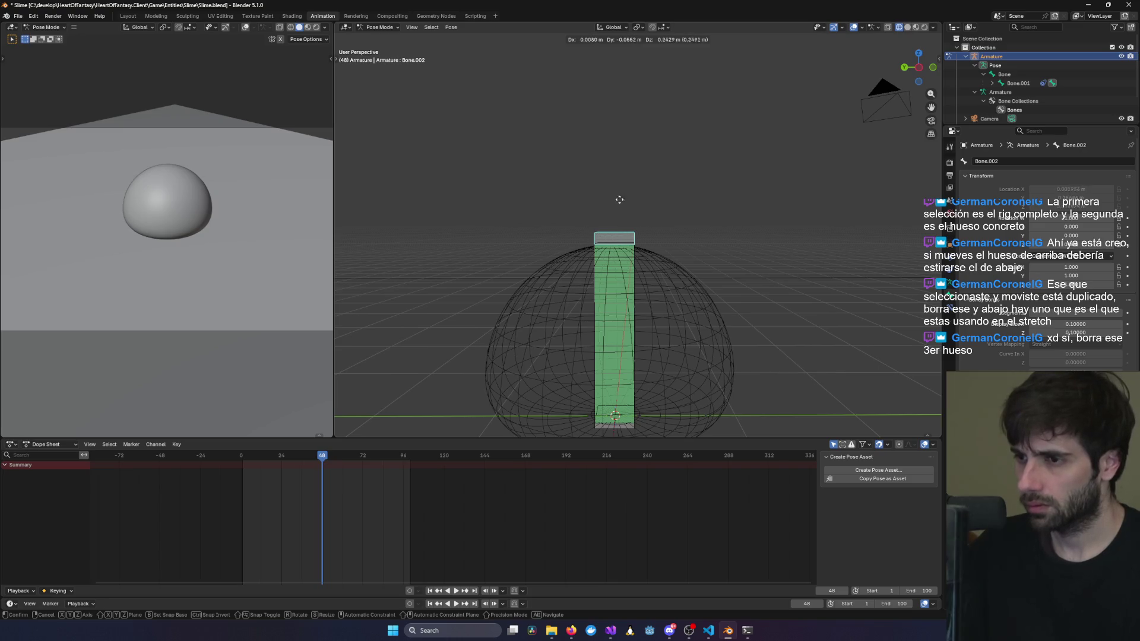
click(619, 207)
Test-rotate Bone.001 and Bone.002 from the left side view, cancel both, and show bone constraints.
click(618, 248)
key(r)
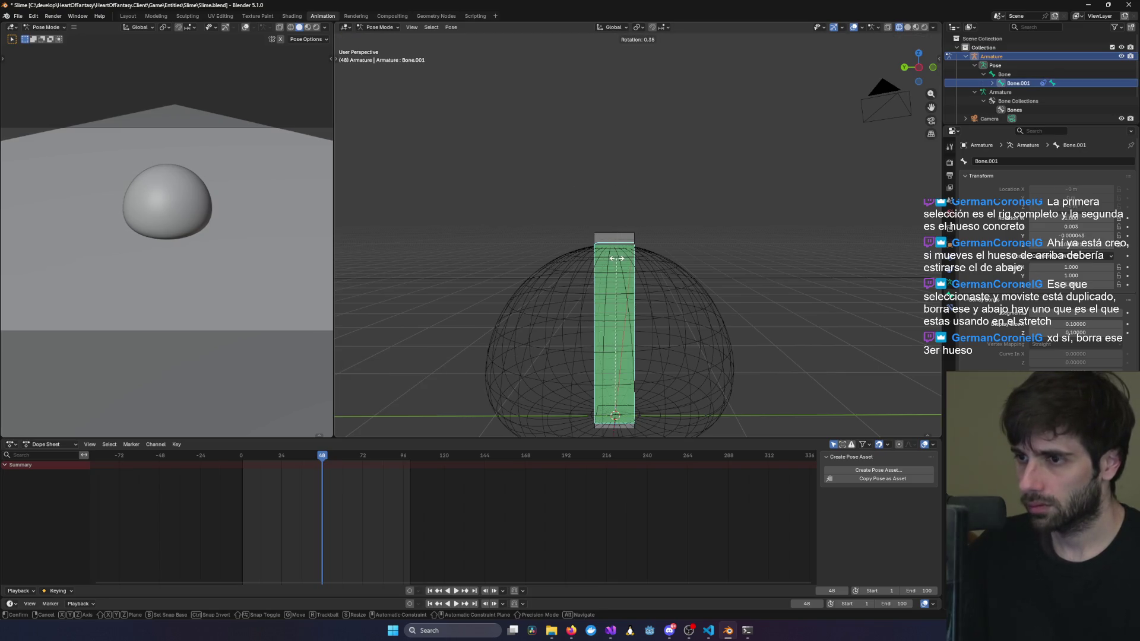
key(Escape)
scroll(686, 253, down, 3)
scroll(682, 270, up, 5)
key(ctrl+KP_3)
click(607, 249)
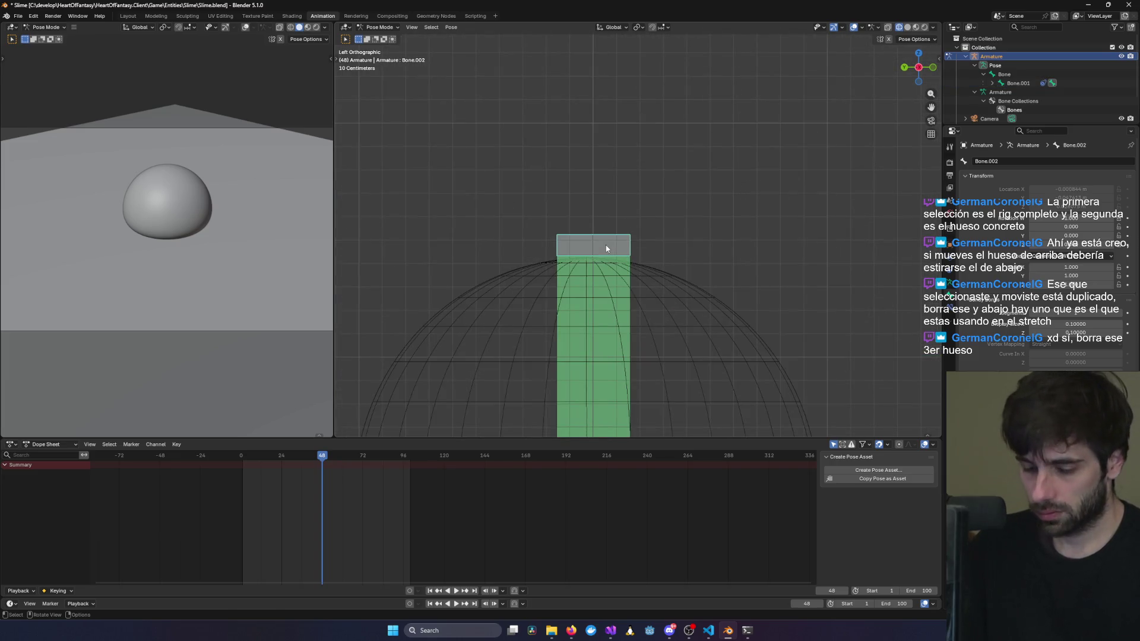
key(r)
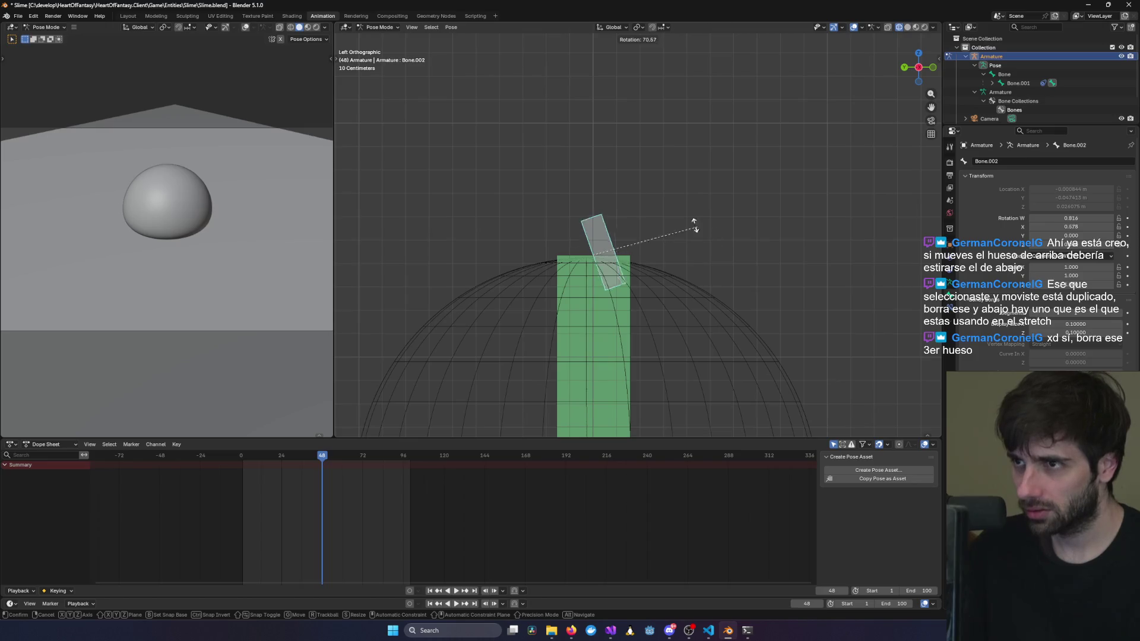
key(Escape)
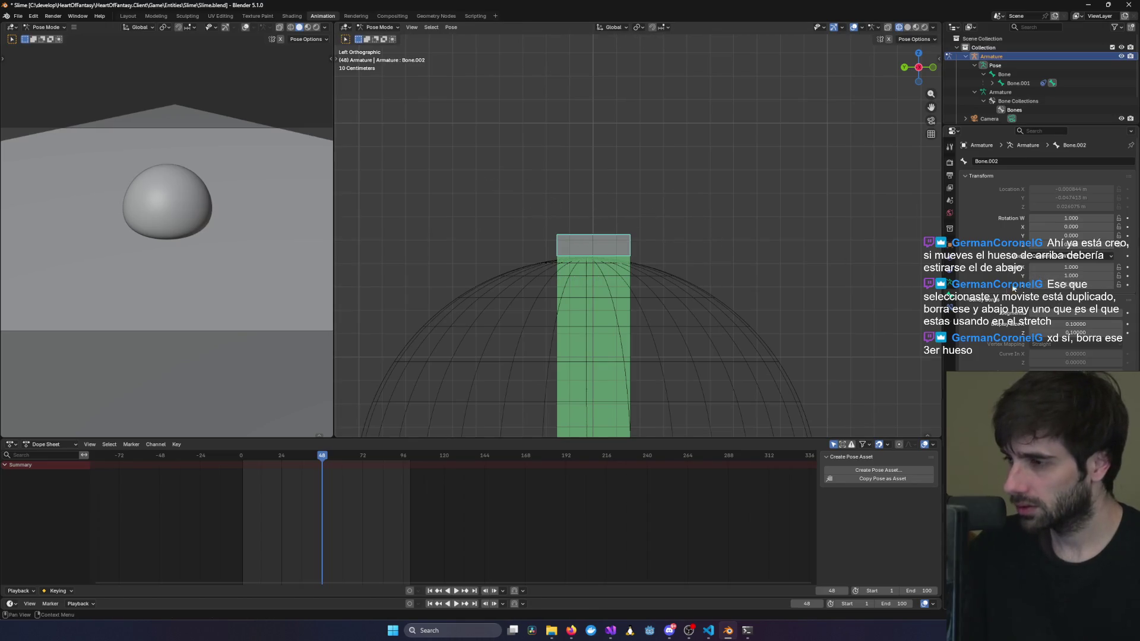
click(949, 302)
Add a Stretch To constraint, switch to Bone.001, and set the Armature as its target.
click(1003, 161)
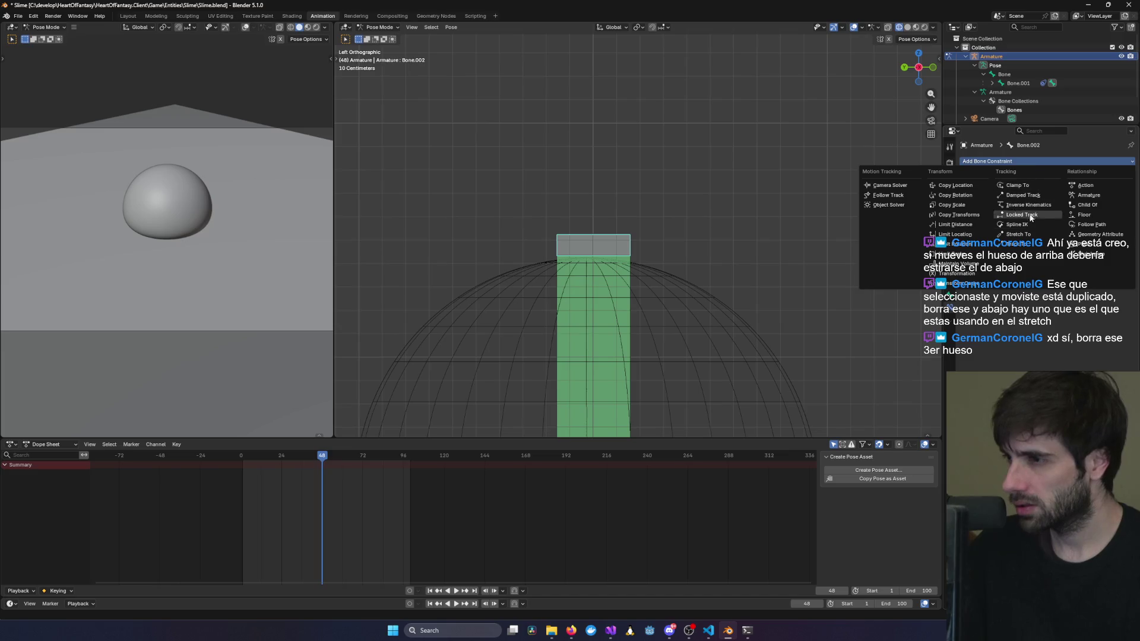
click(1018, 234)
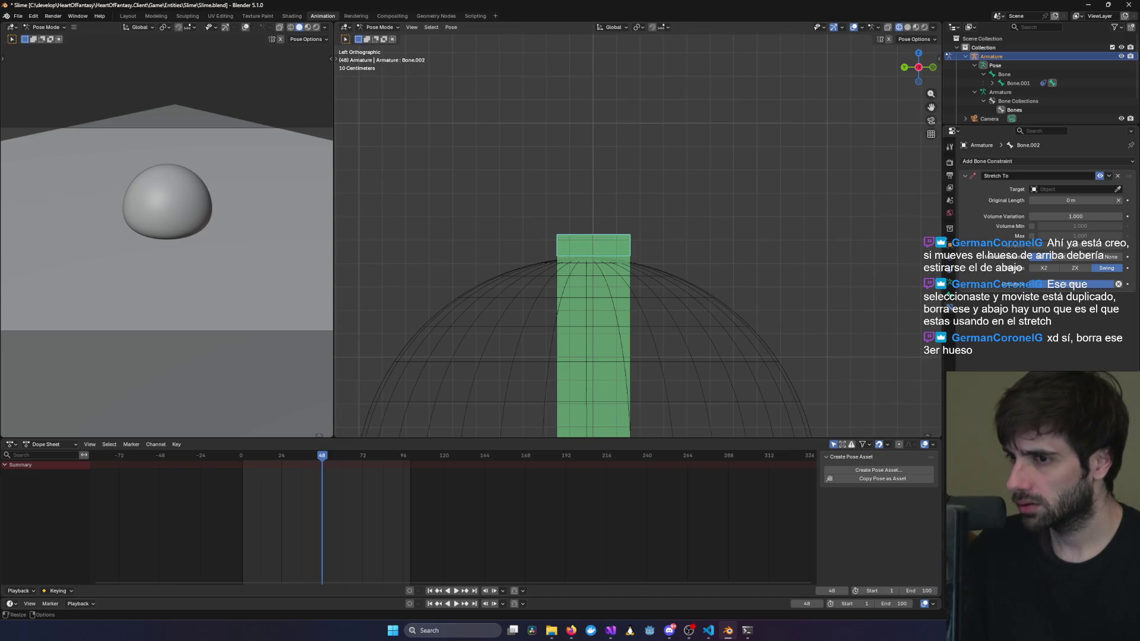
key(bracketleft)
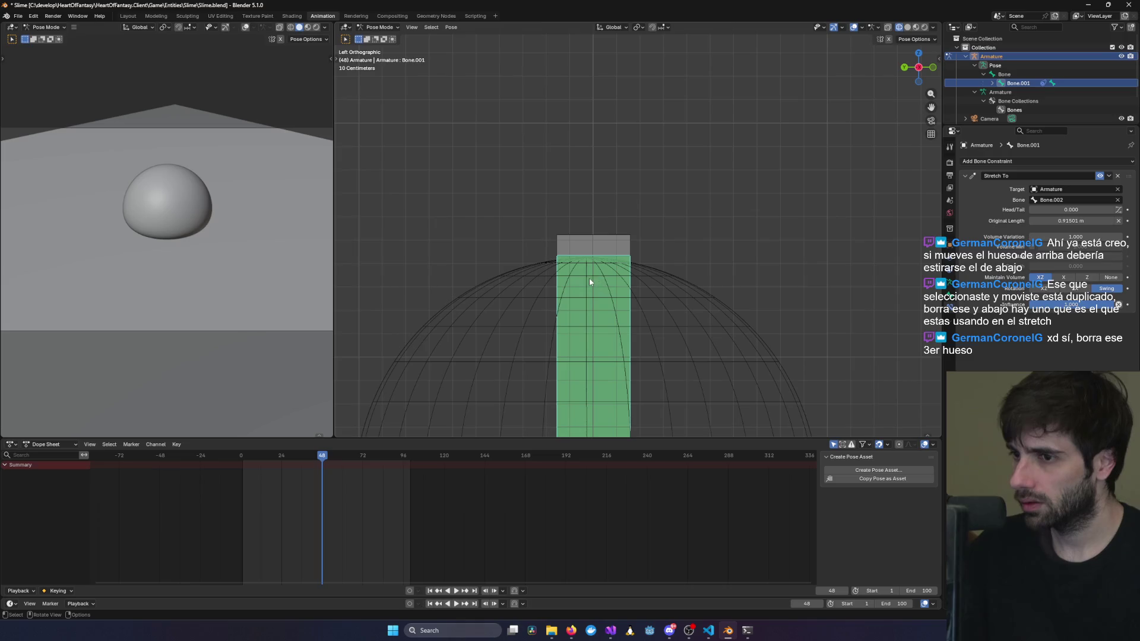
click(1061, 190)
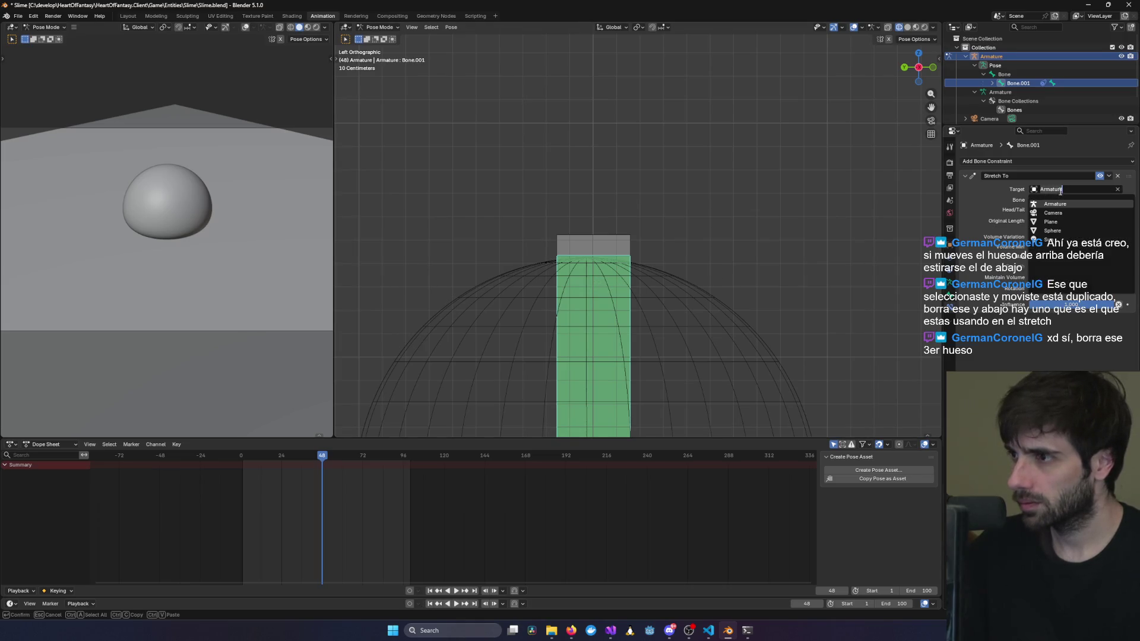
click(1118, 189)
click(1118, 189)
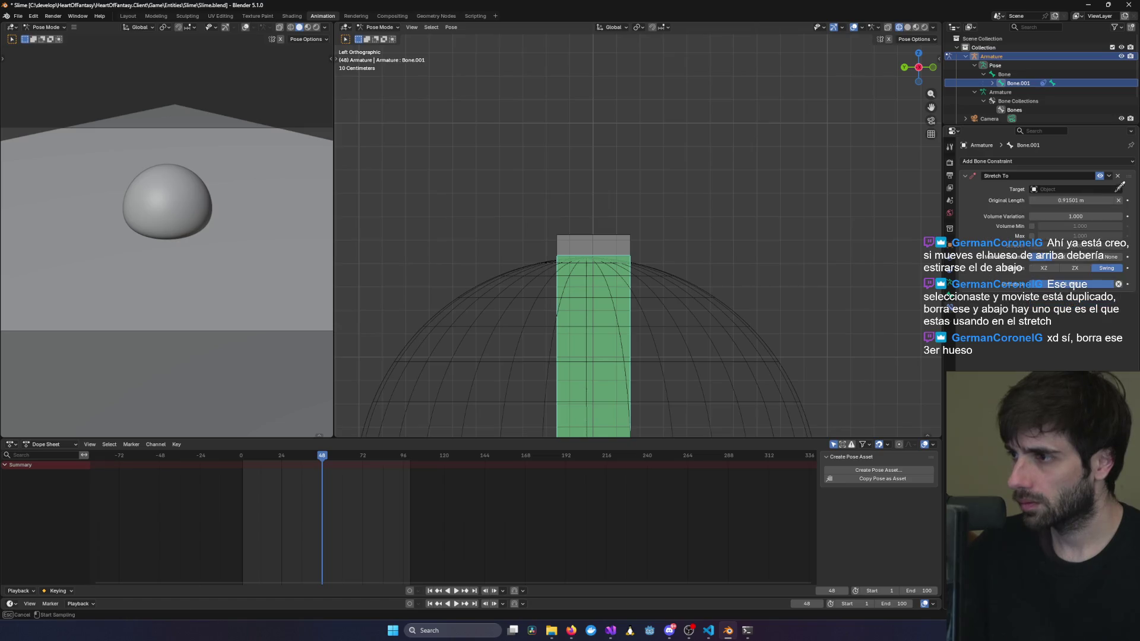
click(600, 237)
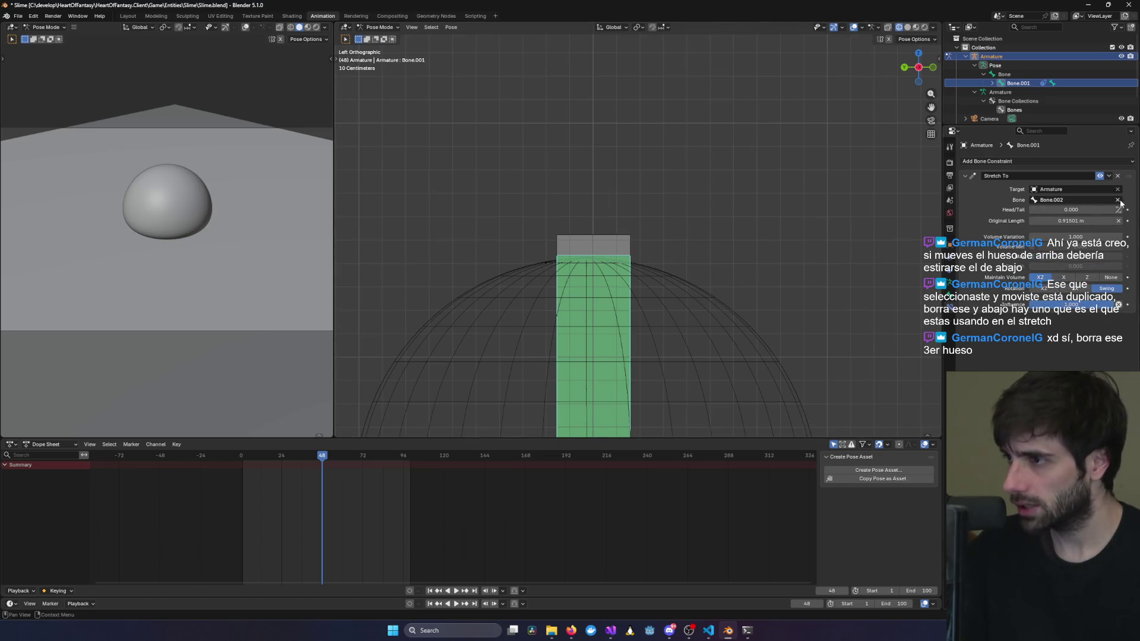
Clear the target bone field and repeatedly try picking the upper bone with the eyedropper.
click(1117, 200)
click(1118, 200)
click(617, 255)
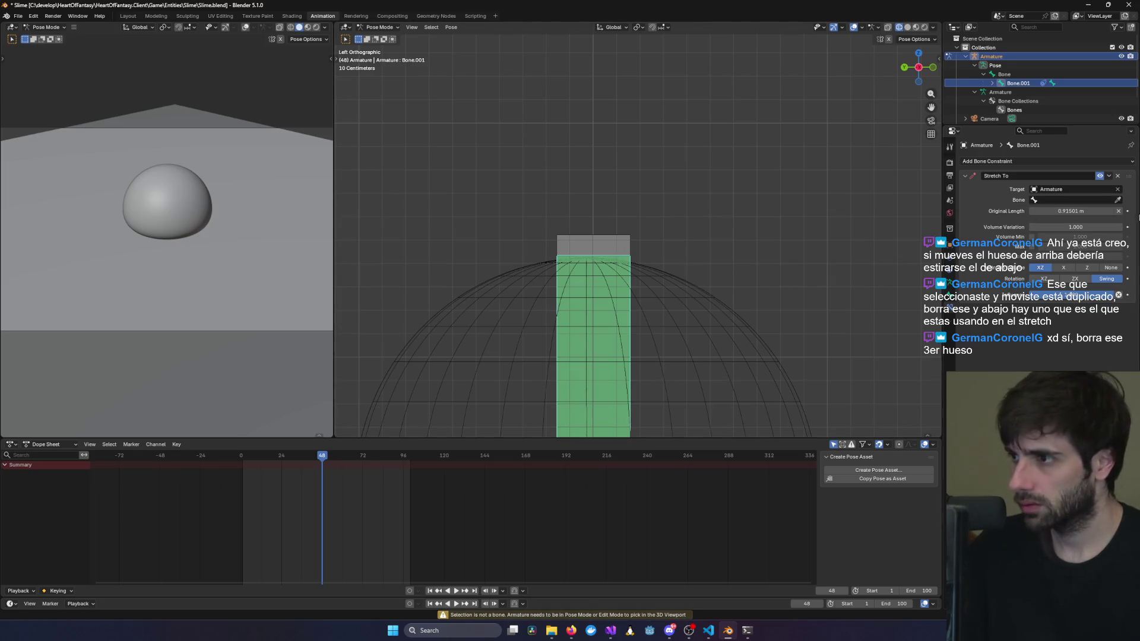
click(1118, 200)
click(605, 305)
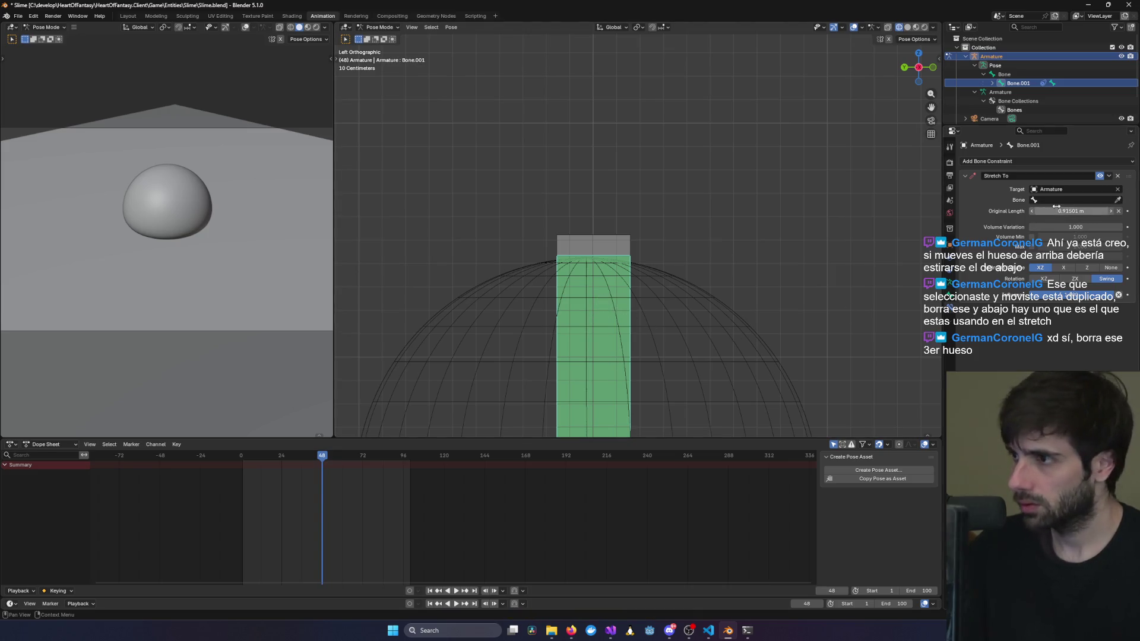
click(1118, 200)
click(610, 264)
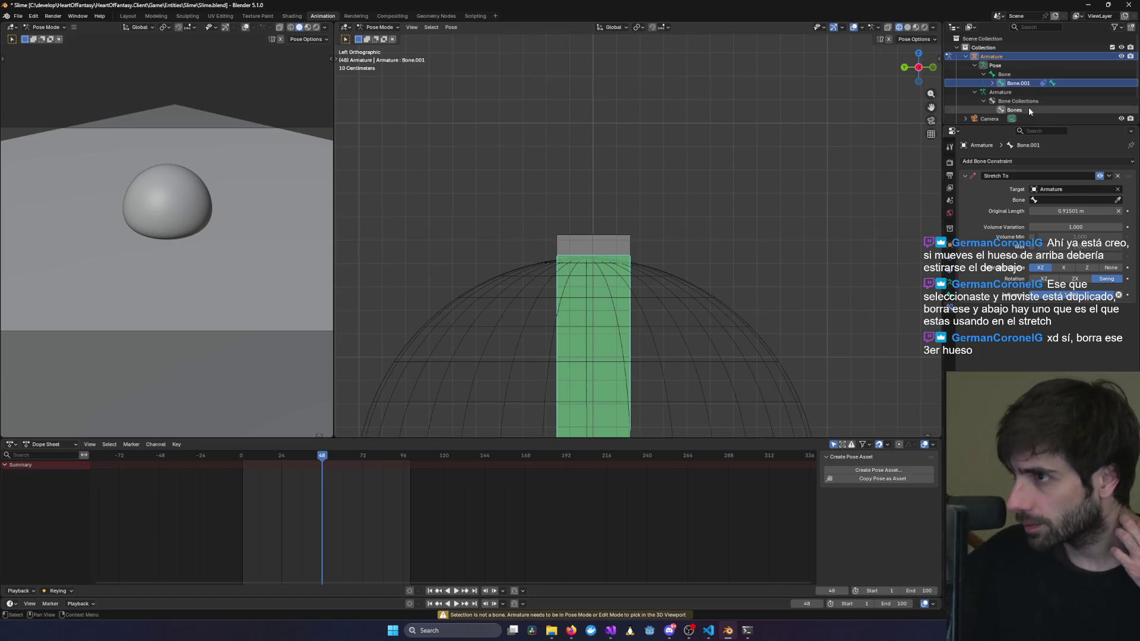
Hide the Sphere in the Outliner and cancel the target-bone eyedropper.
scroll(1027, 108, down, 3)
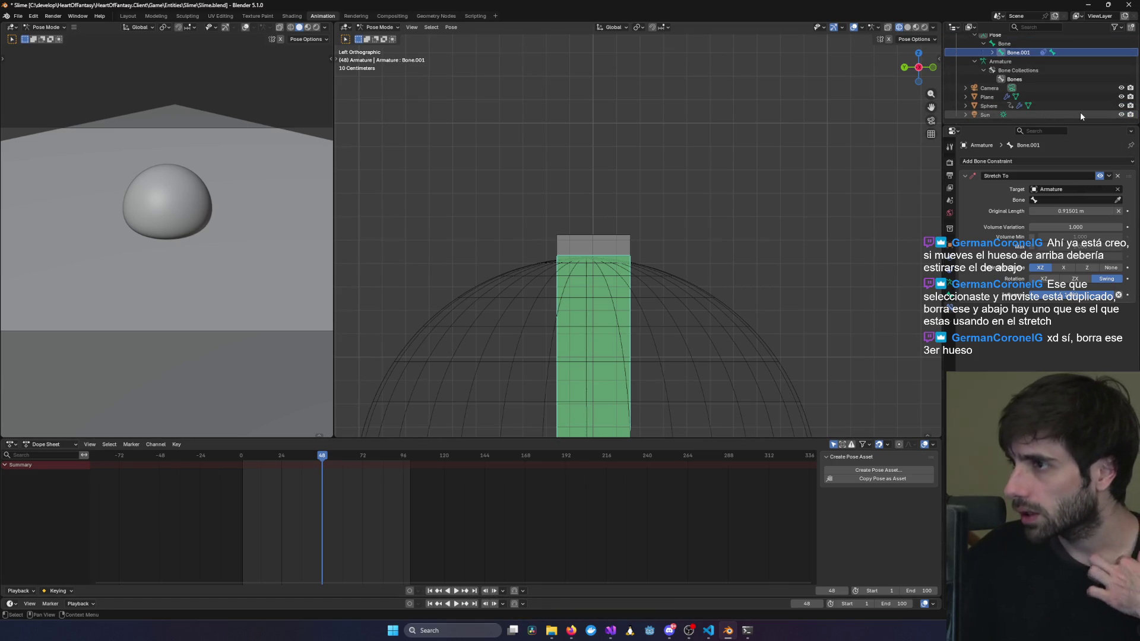
click(1121, 106)
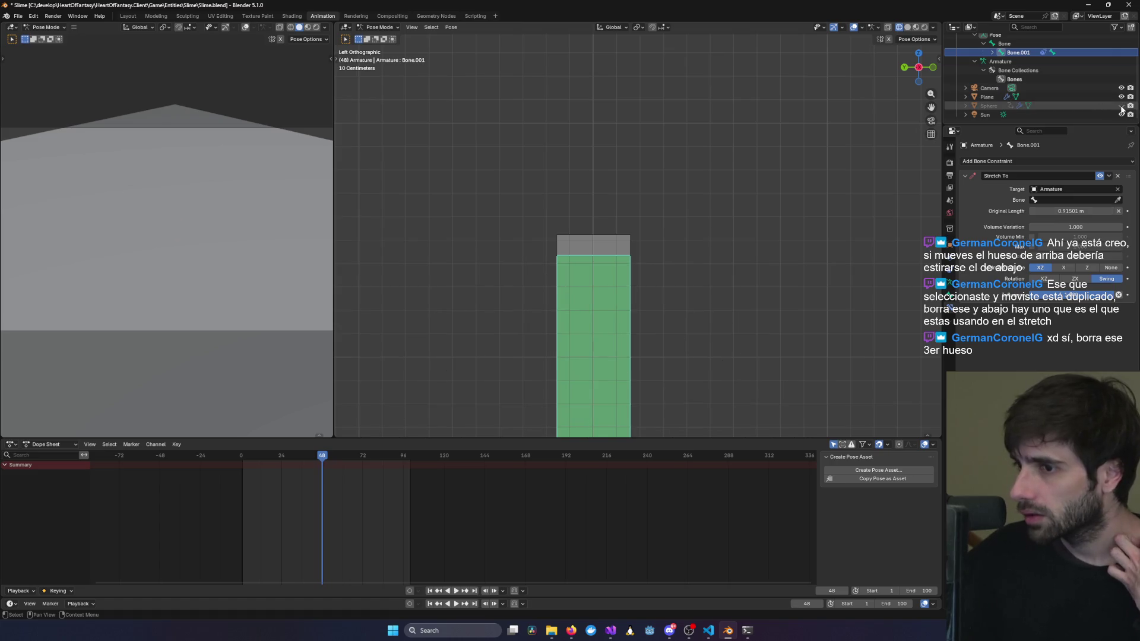
click(1118, 200)
key(Escape)
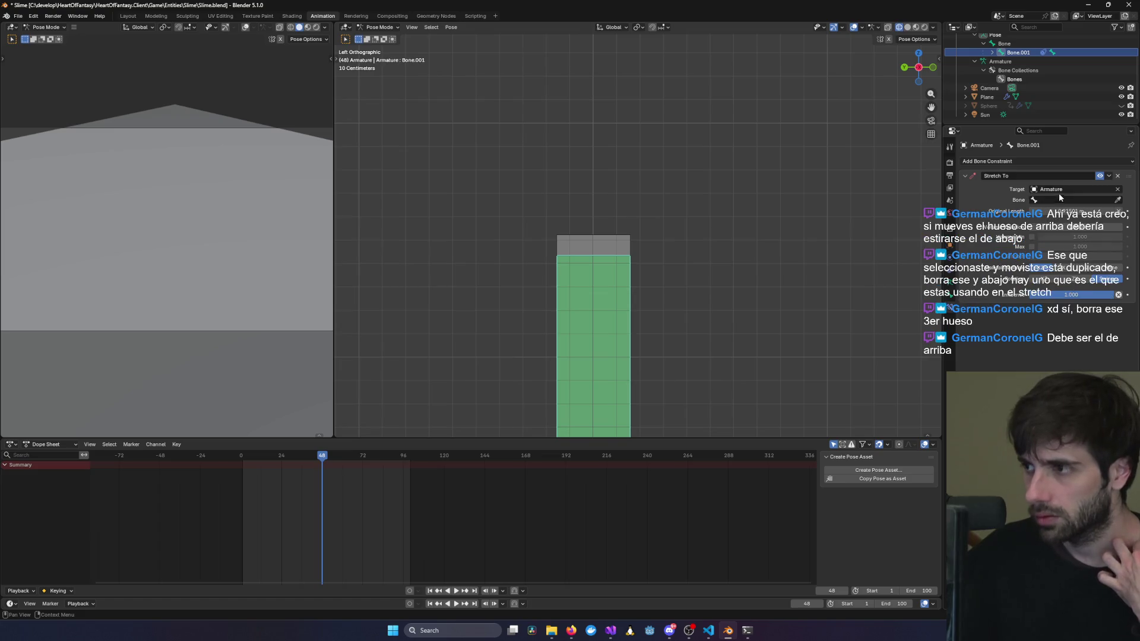
Set Bone.002 as the target bone, then clear the field again and orbit around the bones.
click(1066, 200)
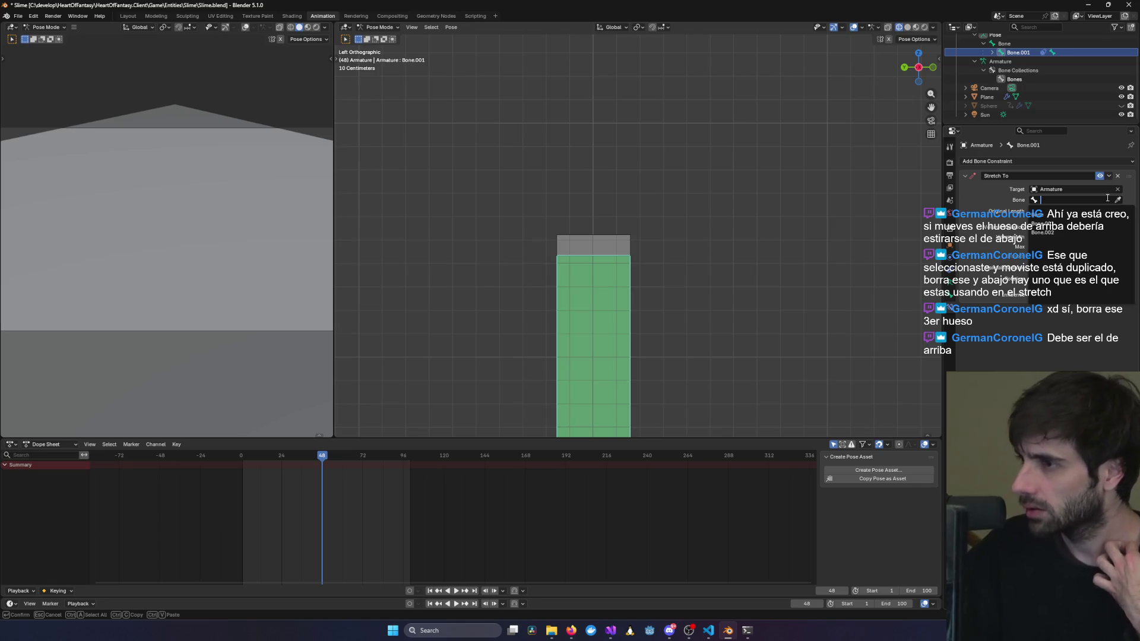
click(1076, 233)
click(1063, 200)
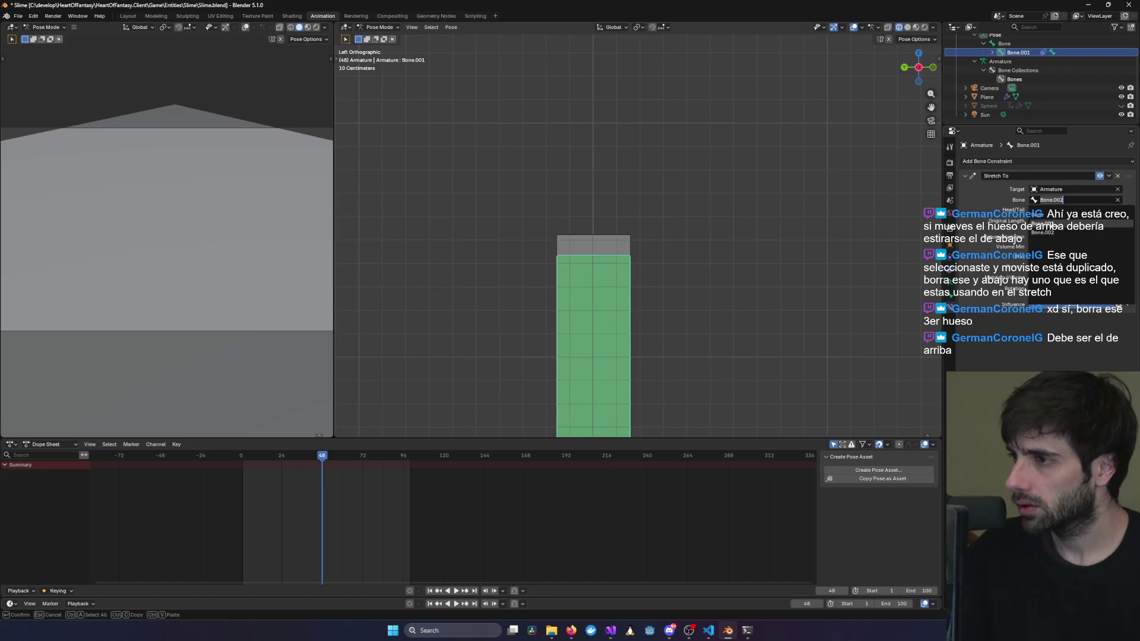
key(BackSpace)
click(932, 169)
mouse_move(749, 177)
middle_down()
mouse_move(704, 205)
mouse_move(669, 313)
mouse_move(716, 269)
mouse_move(778, 239)
middle_up()
scroll(778, 239, up, 4)
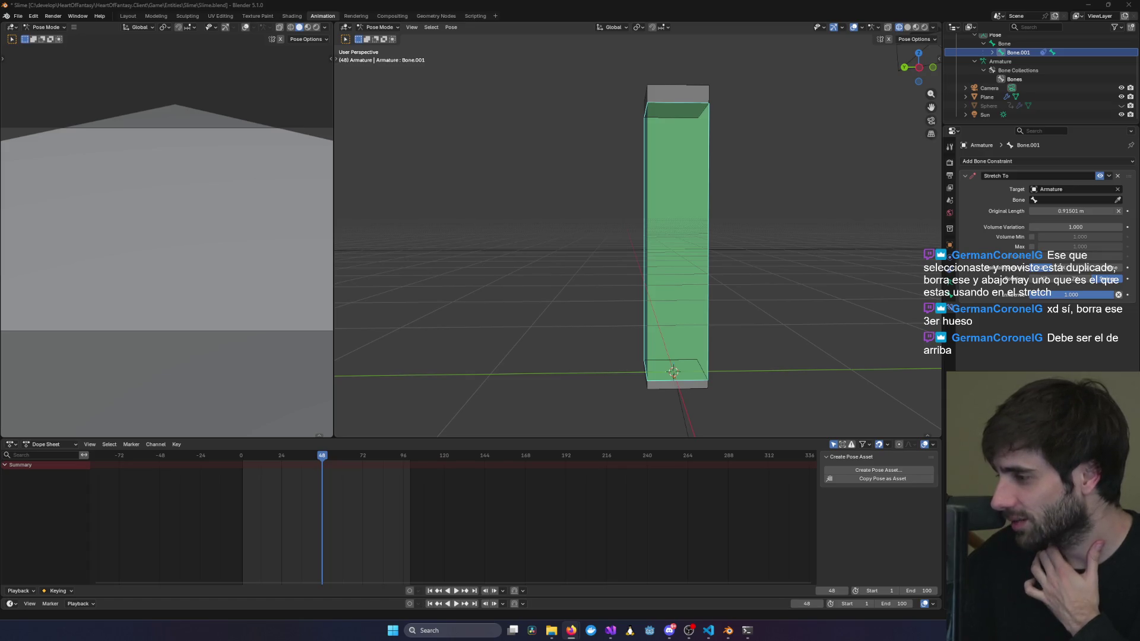
Set the target bone to 'Bone', then undo that choice.
click(1069, 201)
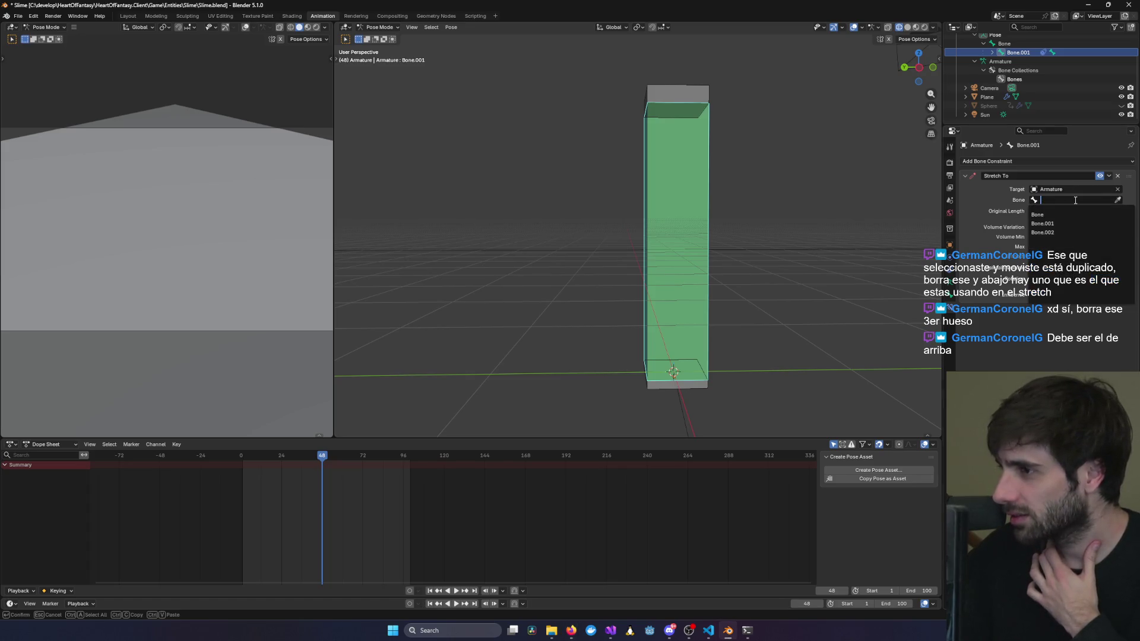
click(1064, 217)
scroll(774, 294, down, 3)
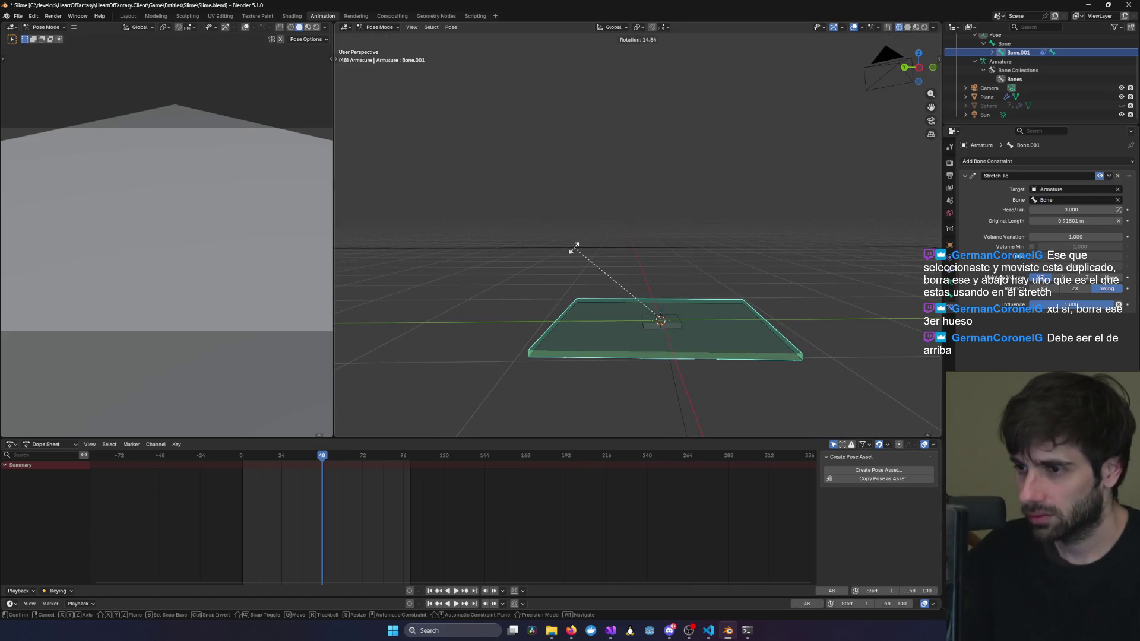
middle_drag(575, 247, 776, 295)
key(ctrl+z)
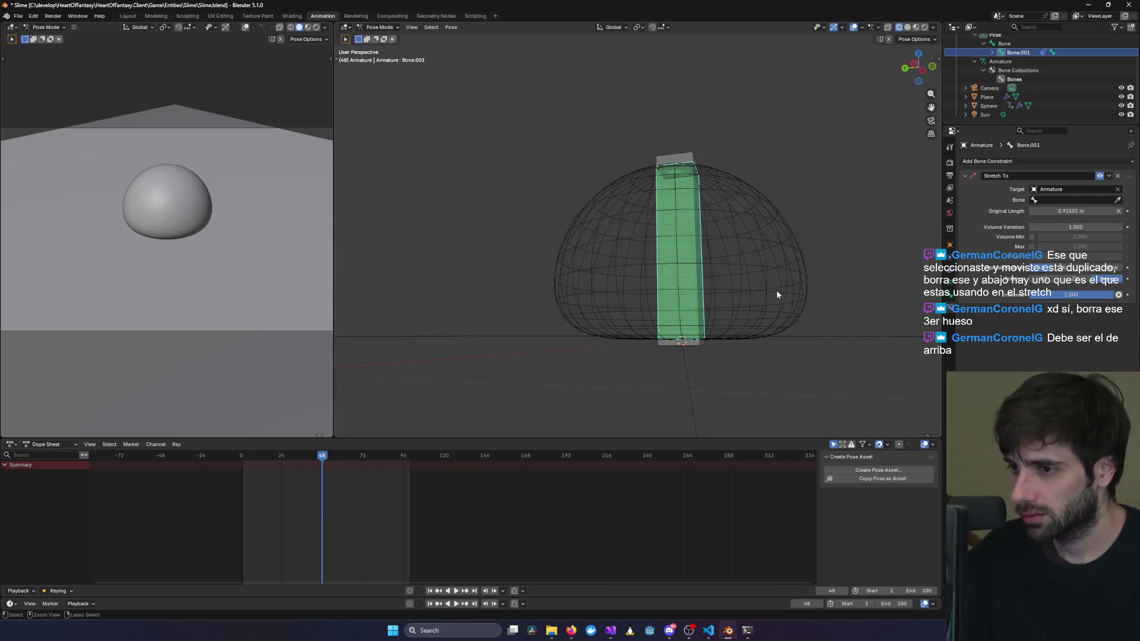
mouse_move(789, 220)
middle_down()
mouse_move(815, 200)
mouse_move(817, 147)
mouse_move(733, 223)
middle_up()
Test-move the upper bone and cancel, then turn to a side view and select the lower bone.
click(810, 163)
click(601, 197)
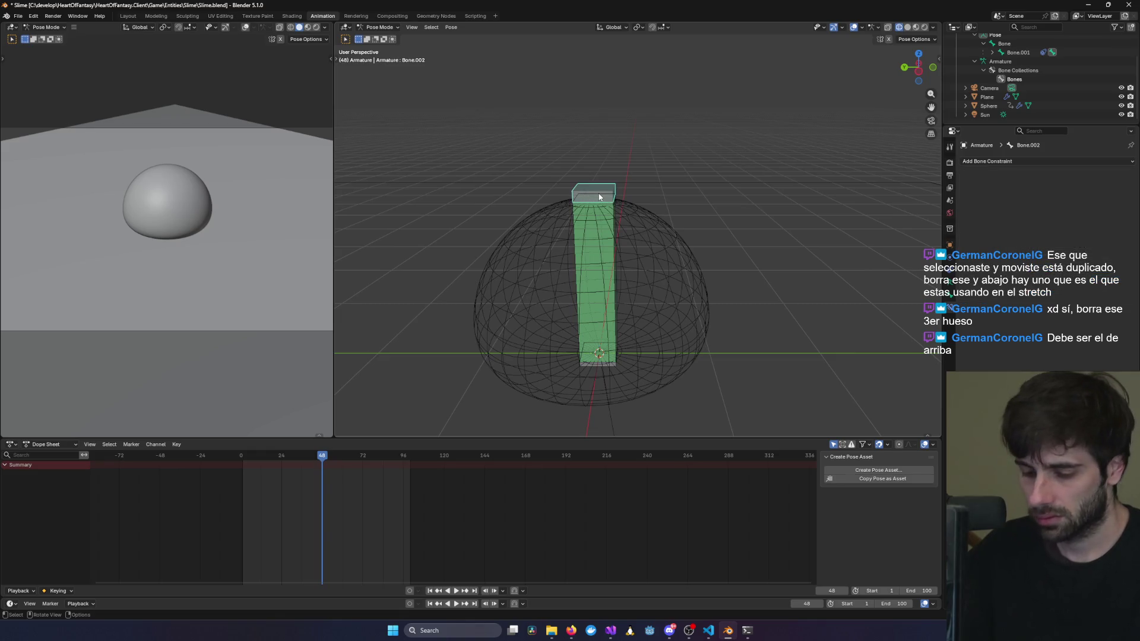
key(g)
key(Escape)
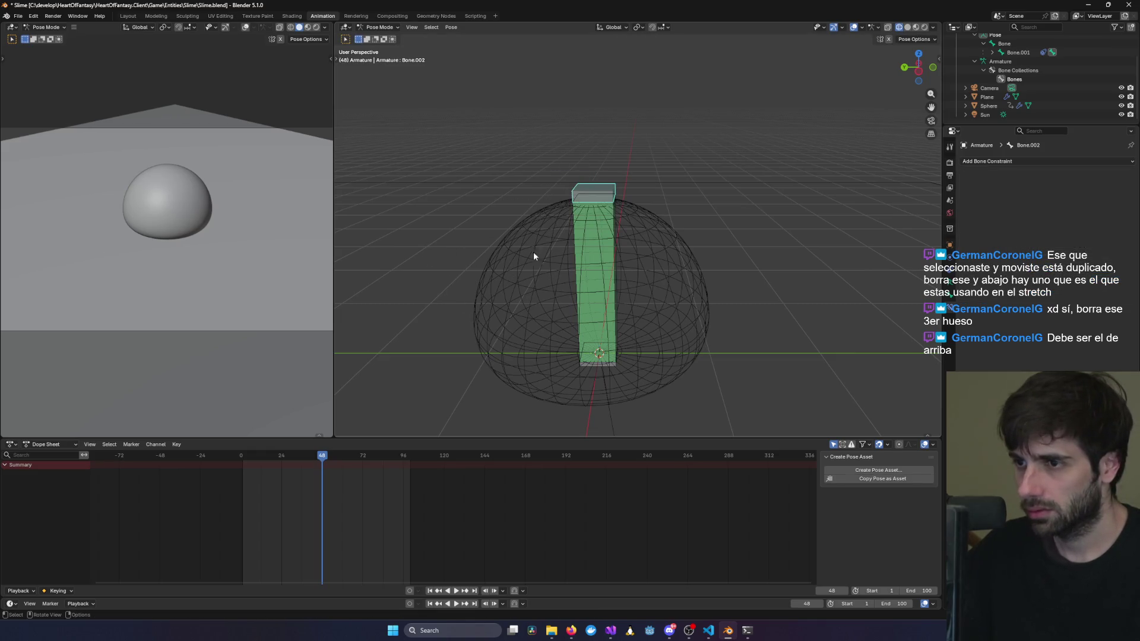
mouse_move(716, 196)
alt+middle_down()
mouse_move(707, 250)
mouse_move(733, 247)
mouse_move(681, 262)
alt+middle_up()
scroll(731, 256, up, 3)
scroll(731, 256, up, 1)
click(687, 202)
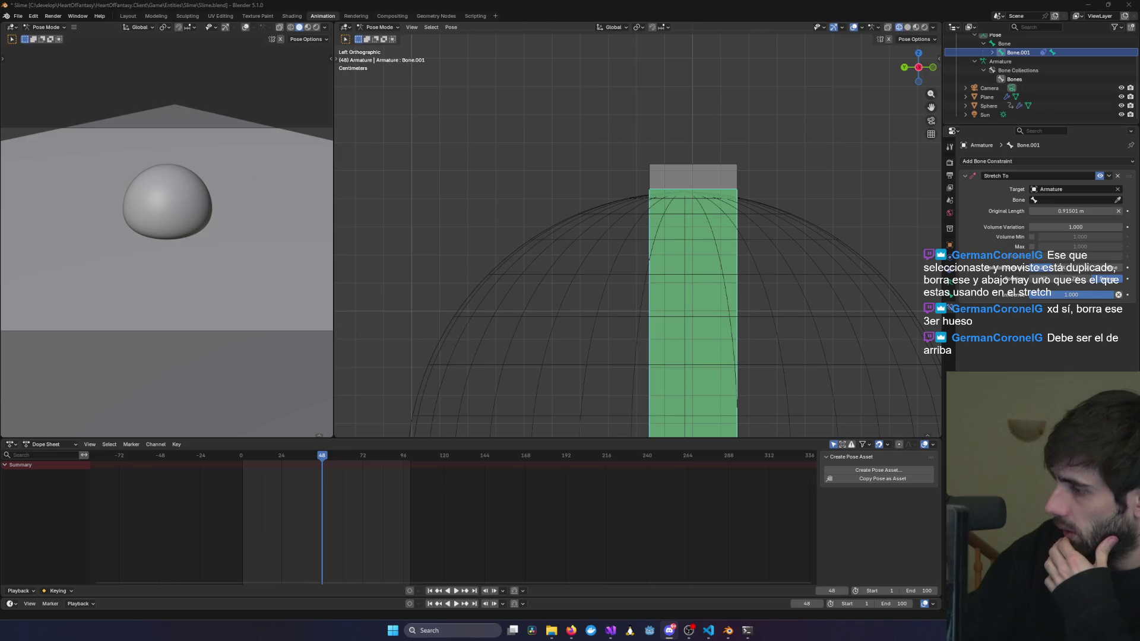
scroll(704, 177, down, 5)
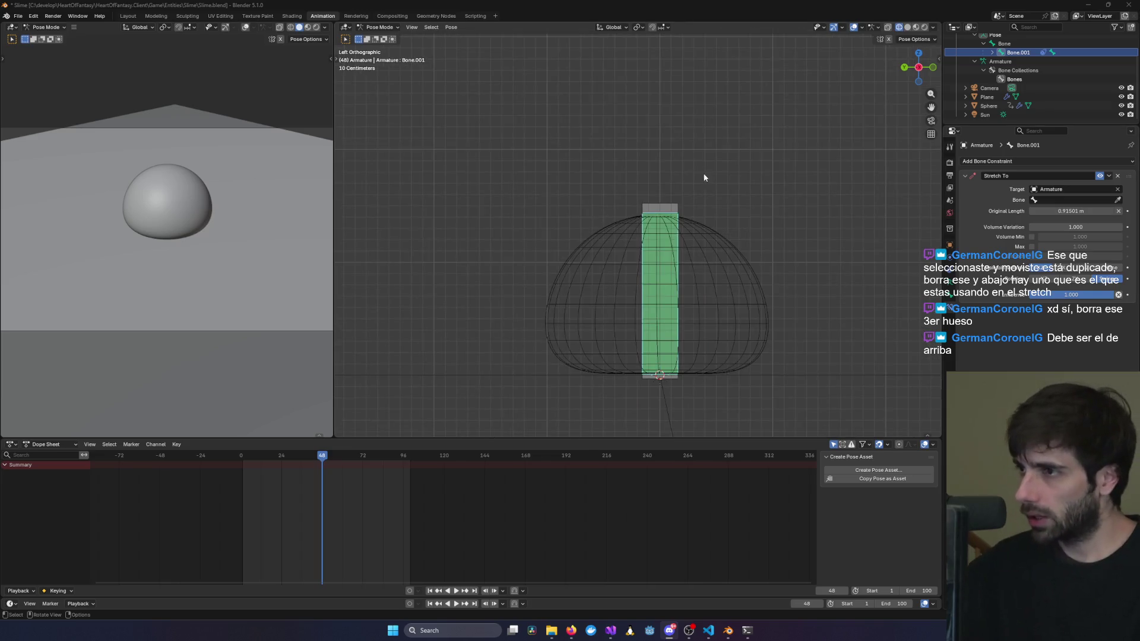
click(658, 212)
click(664, 255)
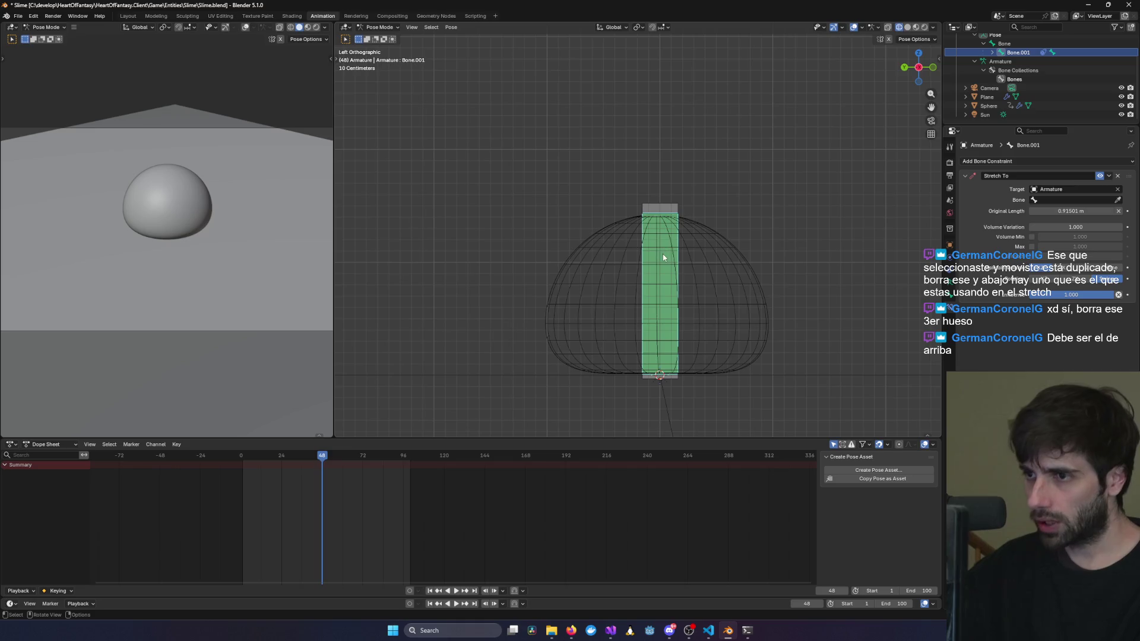
click(747, 226)
key(ctrl+z)
key(ctrl+z)
key(ctrl+z)
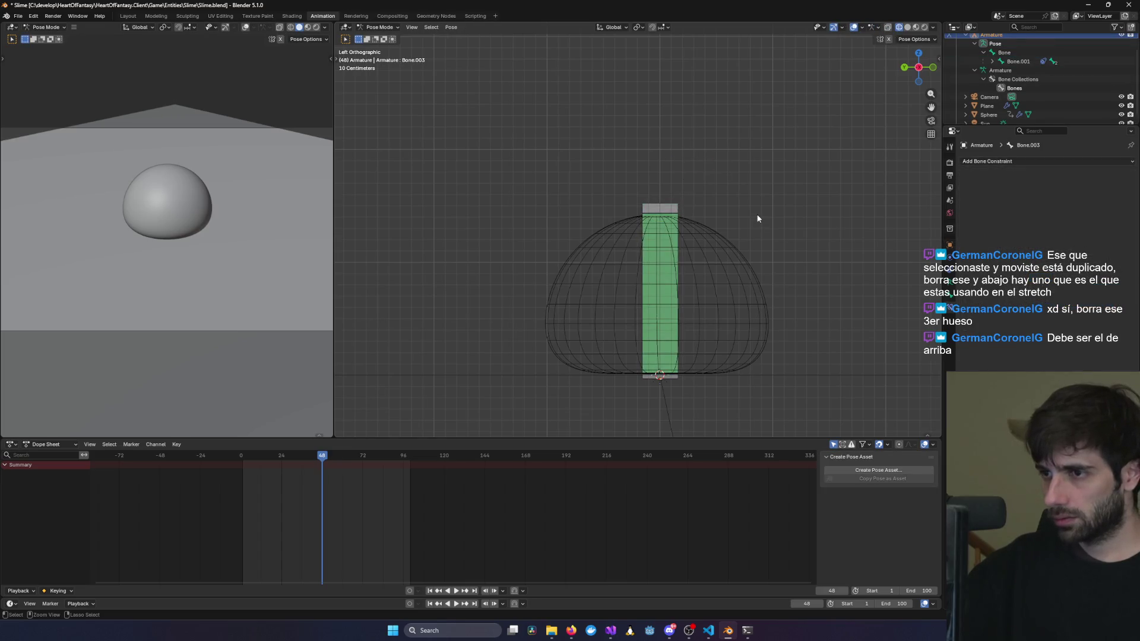
key(ctrl+z)
key(ctrl+z)
key(ctrl+z)
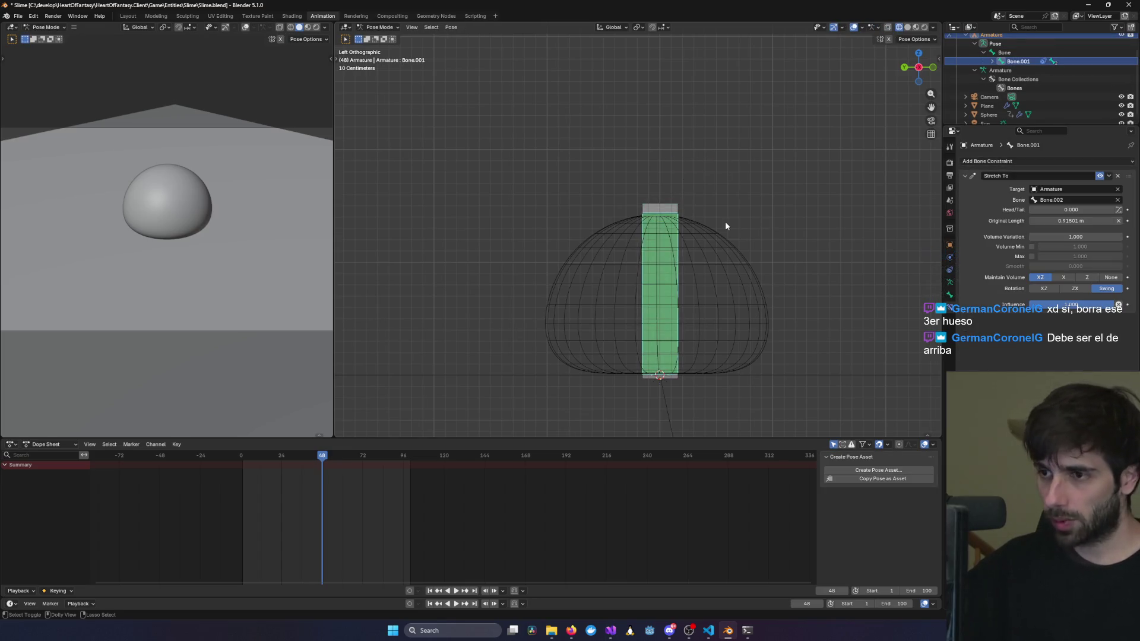
key(ctrl+shift+z)
click(689, 219)
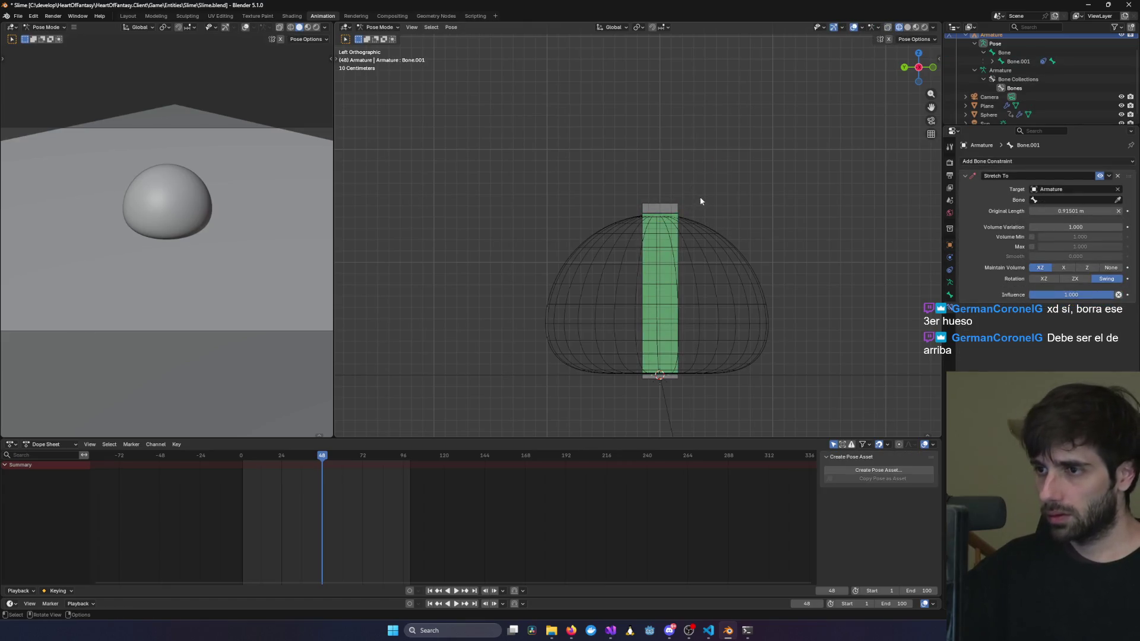
scroll(1034, 70, up, 2)
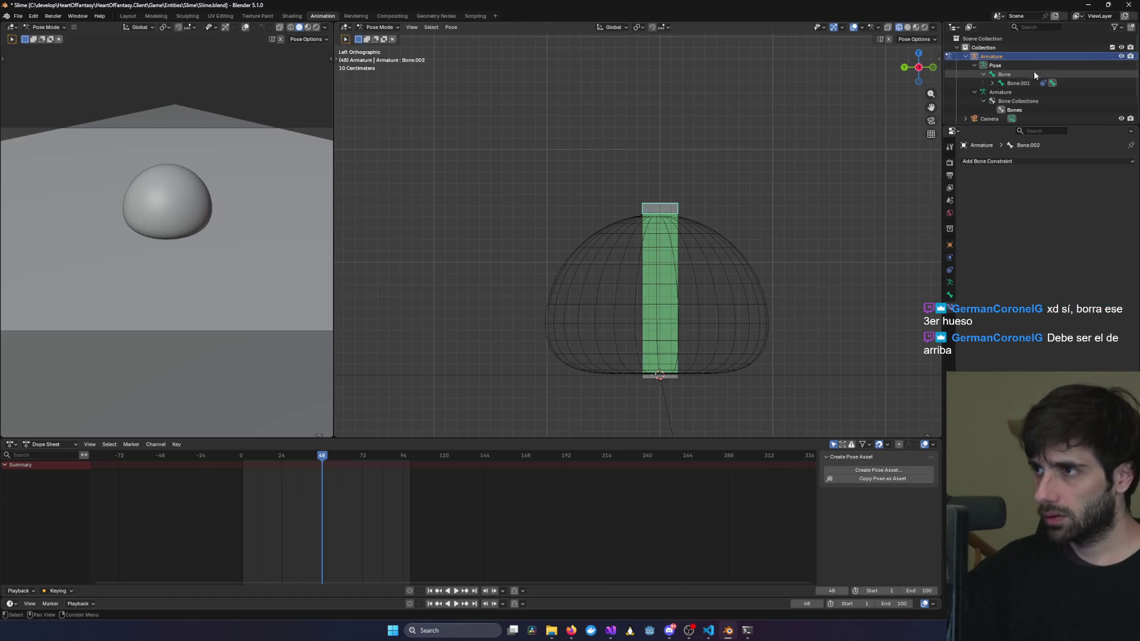
right_click(997, 60)
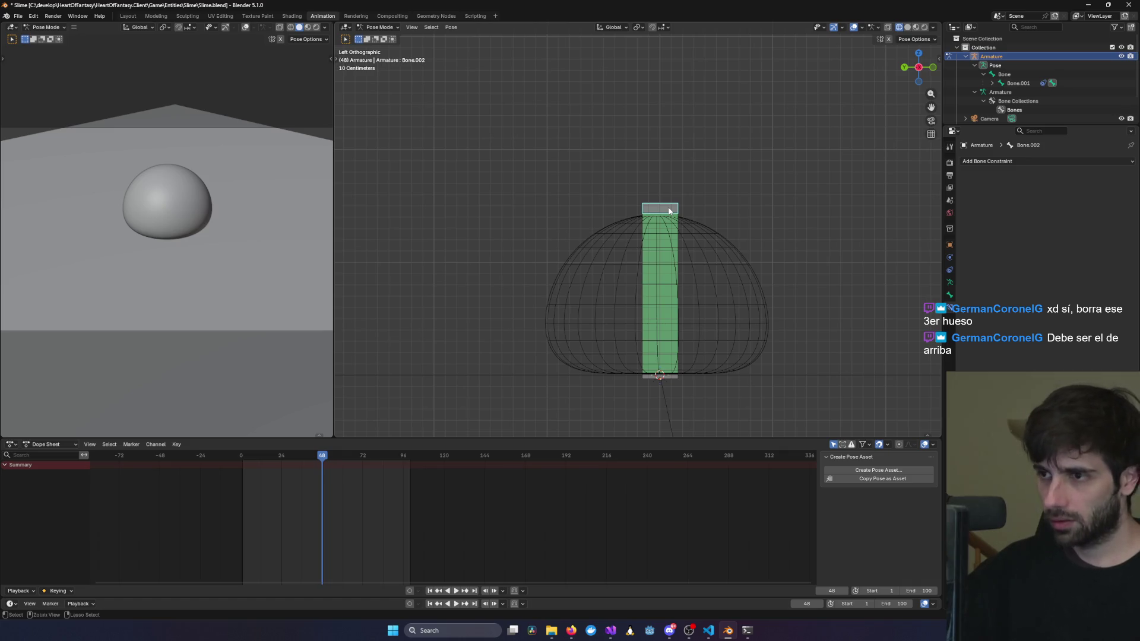
Switch the armature to Edit Mode and delete the top bone.
click(380, 27)
click(380, 43)
key(Delete)
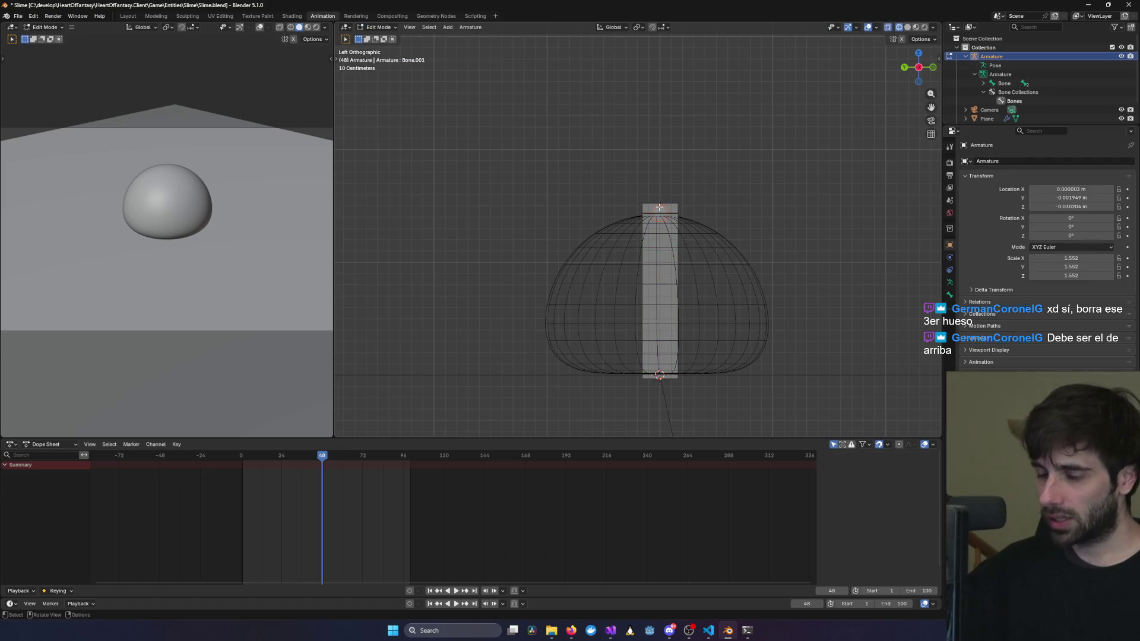
scroll(659, 207, up, 2)
click(681, 205)
key(x)
click(653, 198)
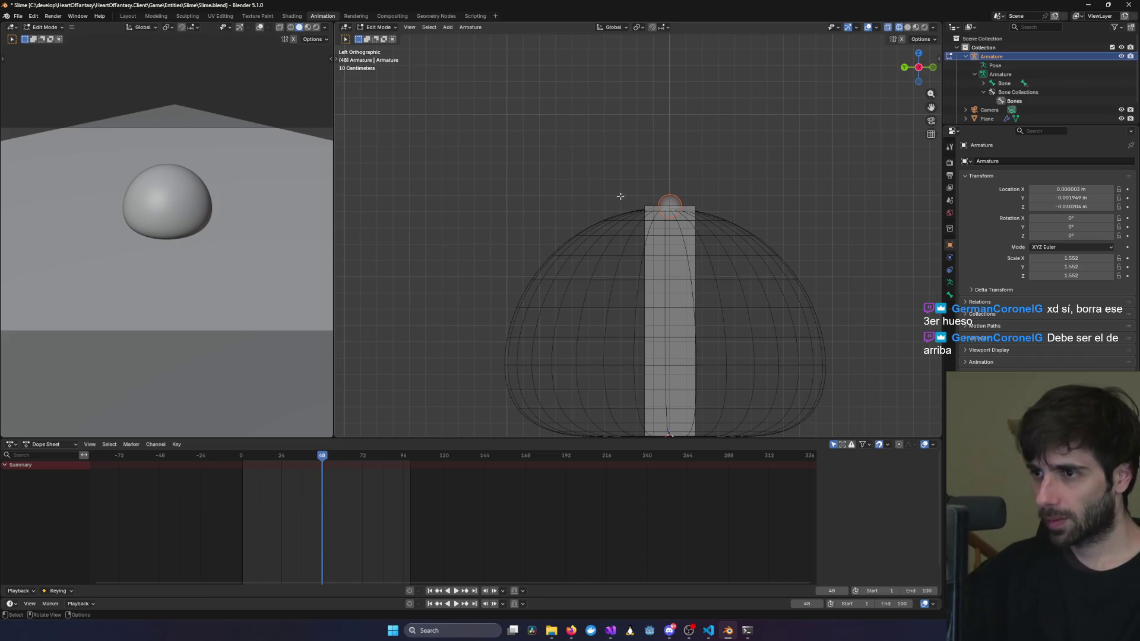
Delete the two remaining bones, then delete the whole armature object.
click(650, 208)
key(x)
click(651, 209)
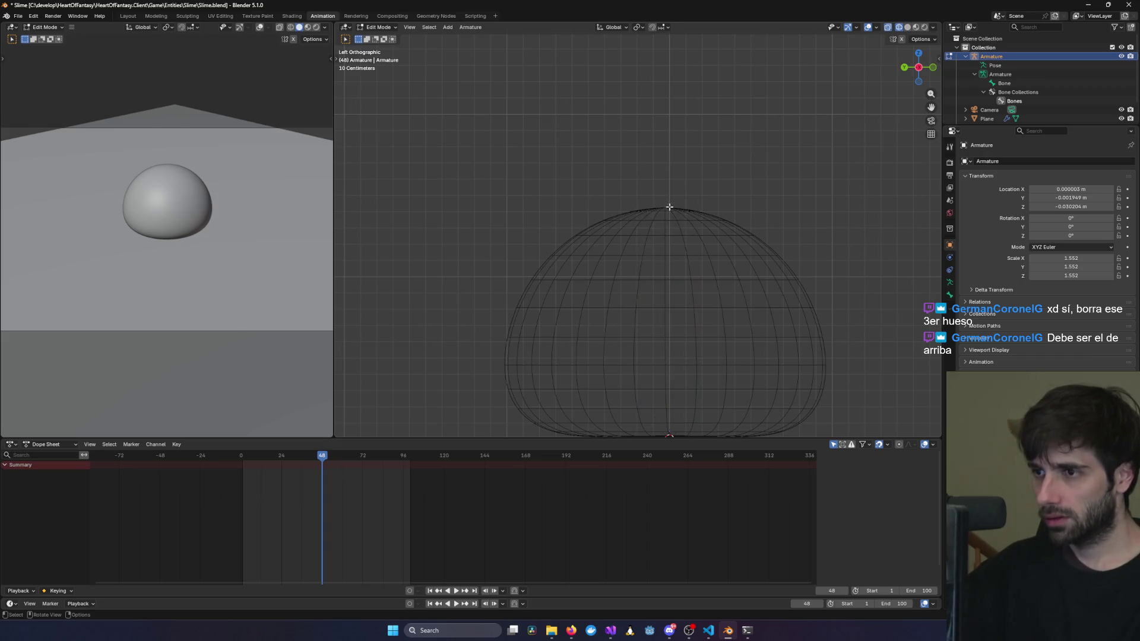
mouse_move(855, 361)
middle_down()
mouse_move(811, 386)
mouse_move(738, 216)
mouse_move(649, 250)
middle_up()
click(649, 250)
key(x)
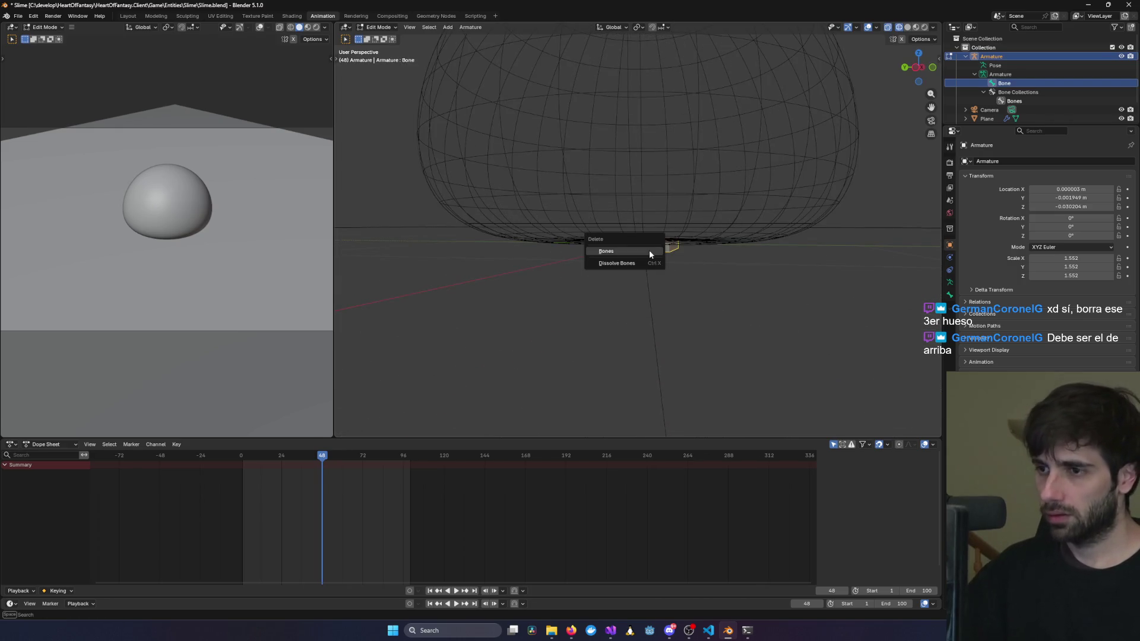
click(650, 251)
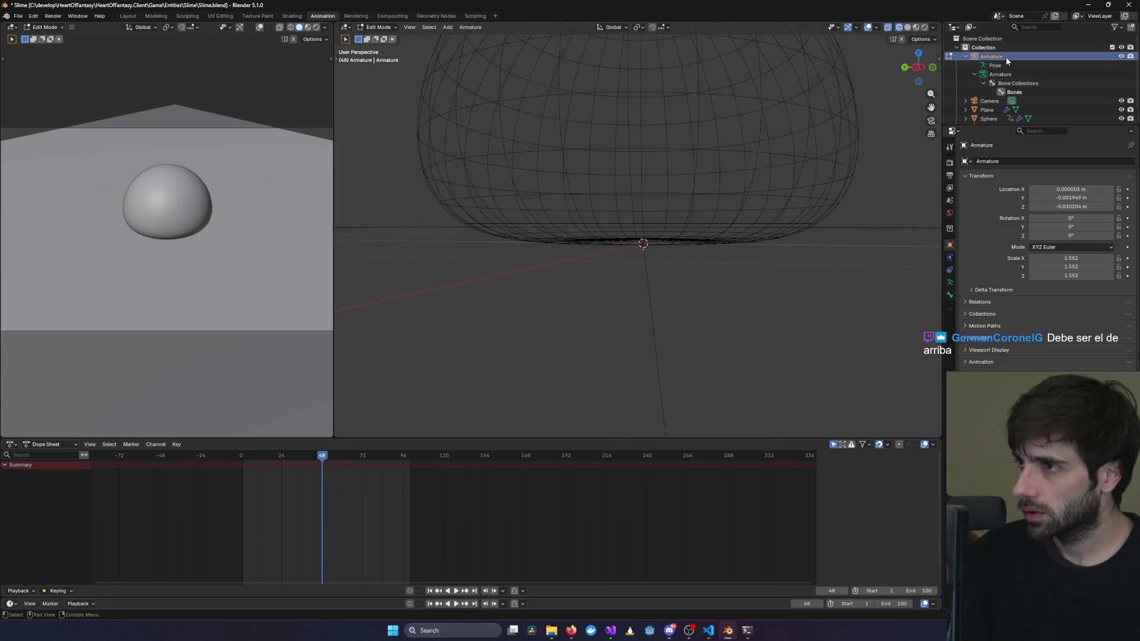
key(Delete)
Add a single-bone armature at the origin and view it side-on from the left.
middle_drag(718, 188, 722, 190)
key(shift+a)
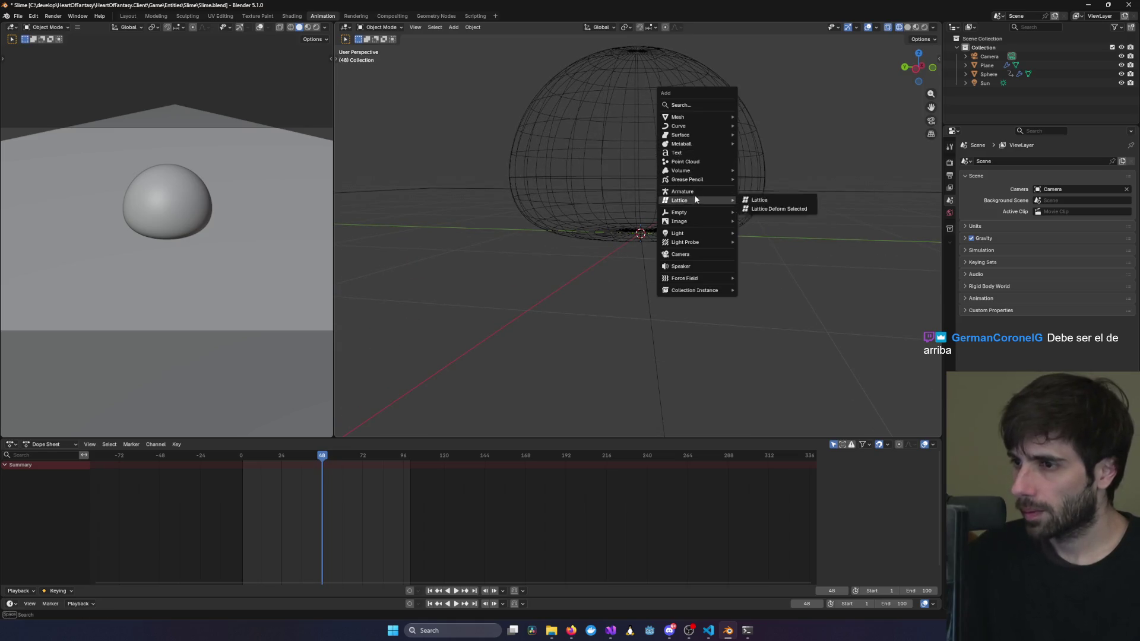
click(696, 191)
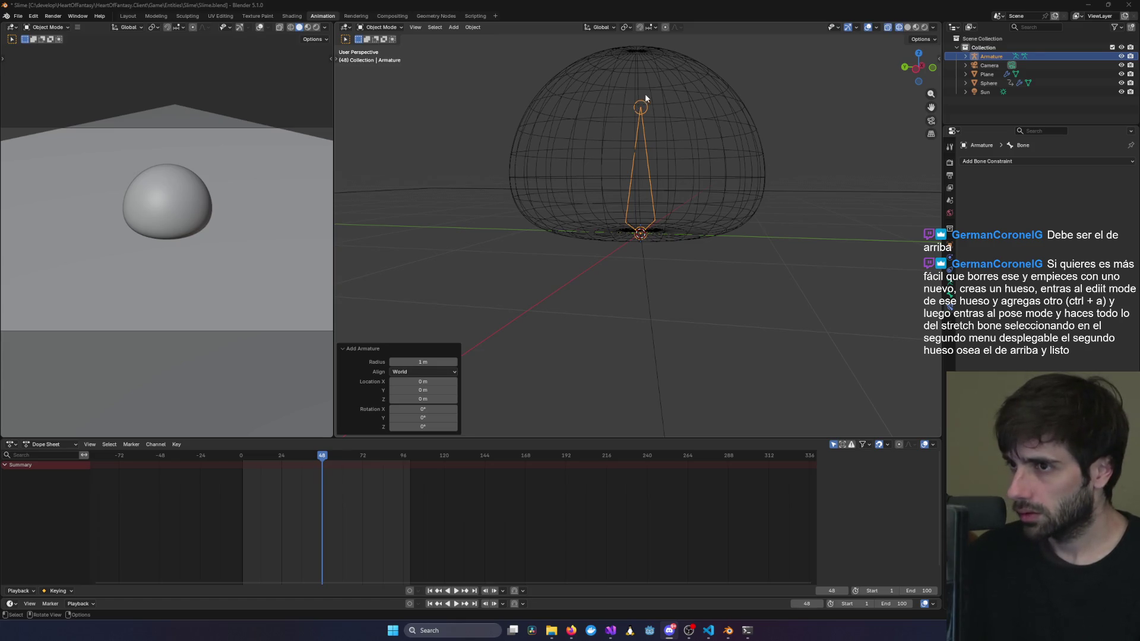
mouse_move(658, 145)
alt+middle_down()
mouse_move(718, 187)
mouse_move(626, 176)
alt+middle_up()
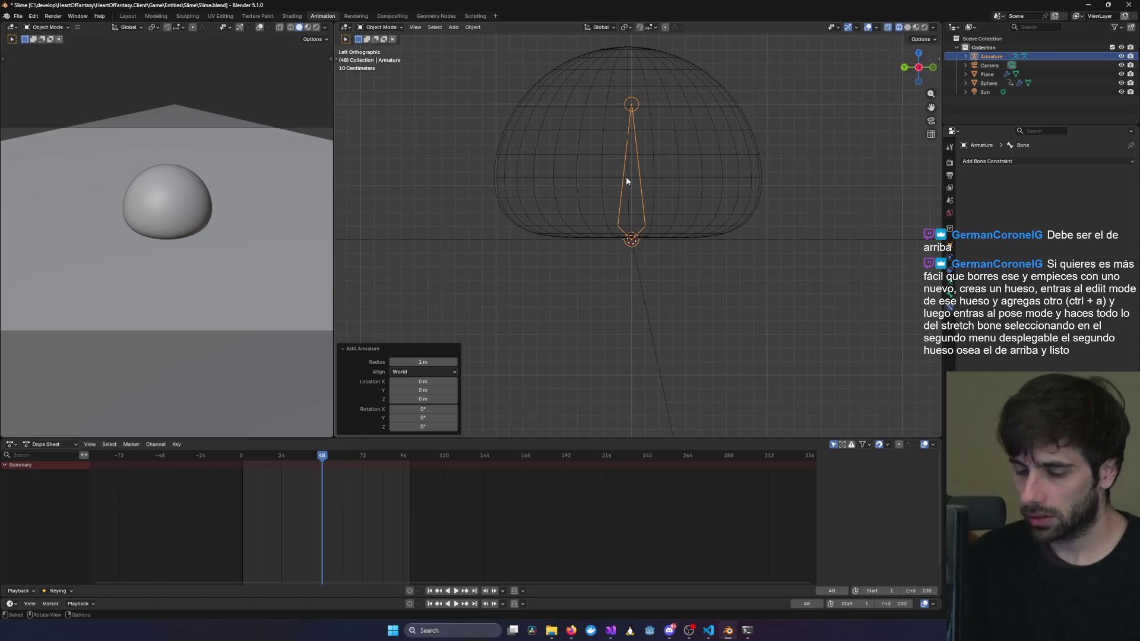
Scale the armature up 1.415 times so its bone reaches the dome's top.
key(s)
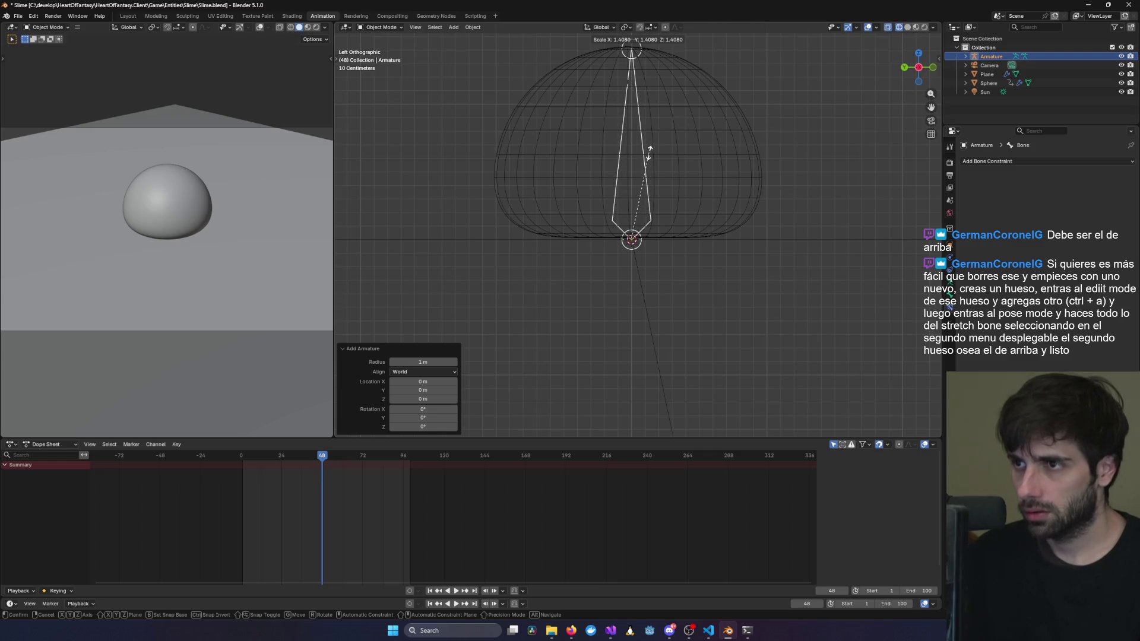
click(650, 155)
scroll(751, 152, down, 1)
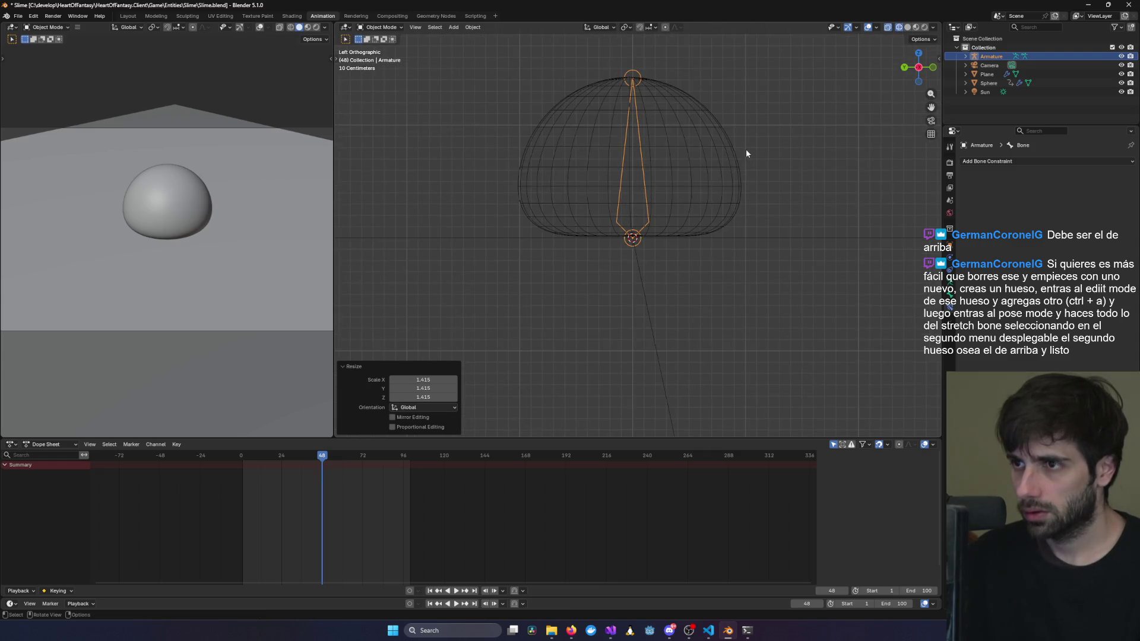
scroll(668, 136, up, 4)
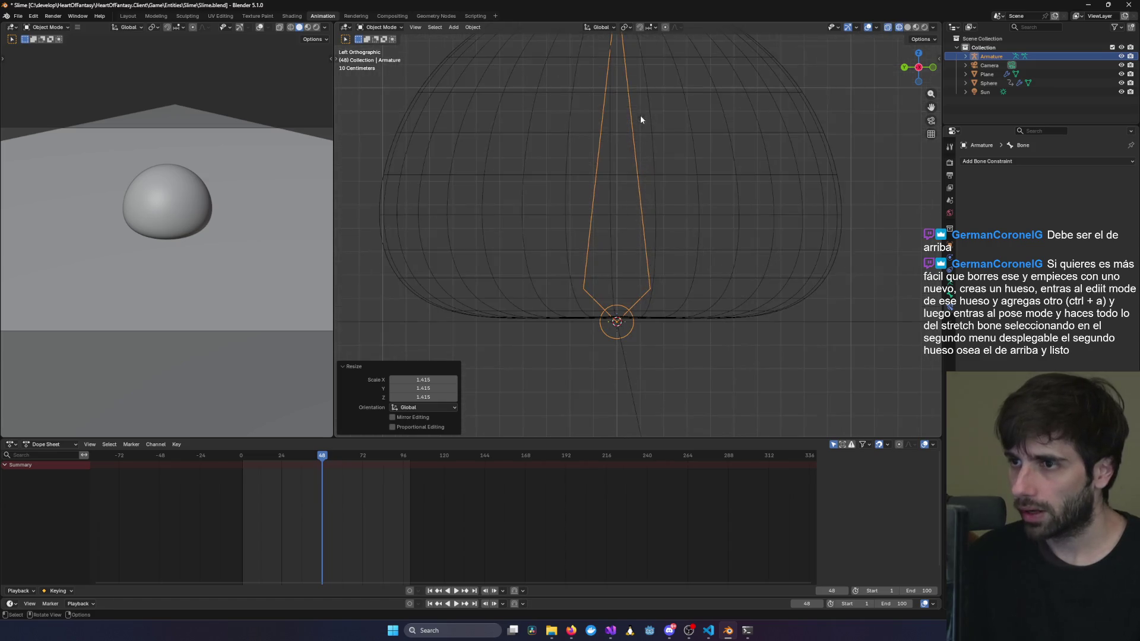
scroll(591, 177, up, 5)
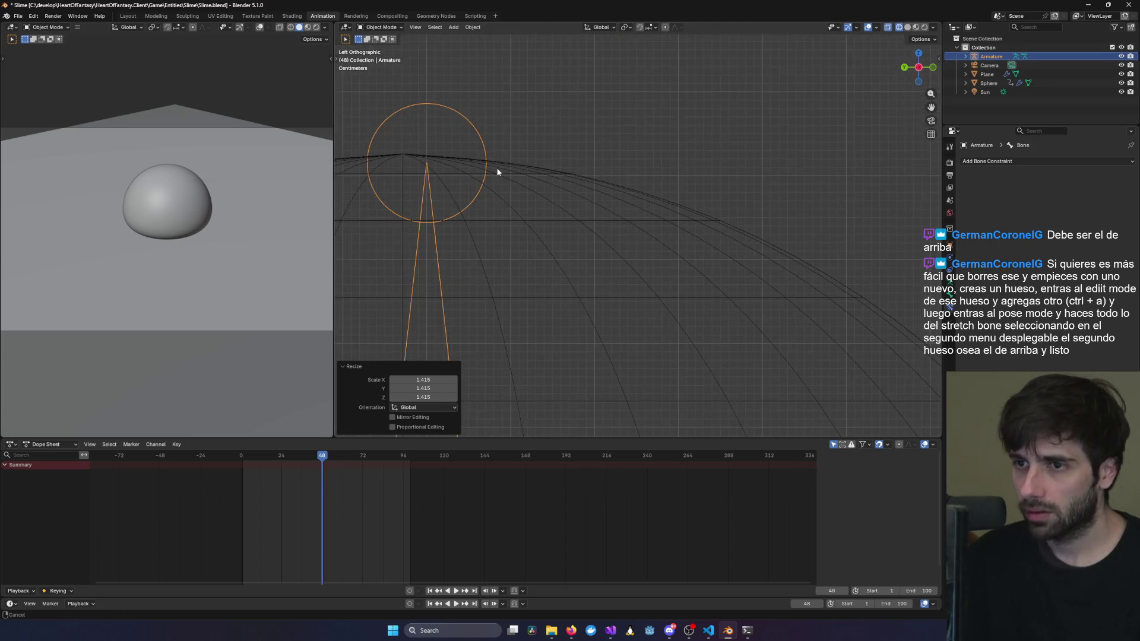
Nudge the sphere -0.028 m in Y, view from the front, and reselect the bone.
click(487, 155)
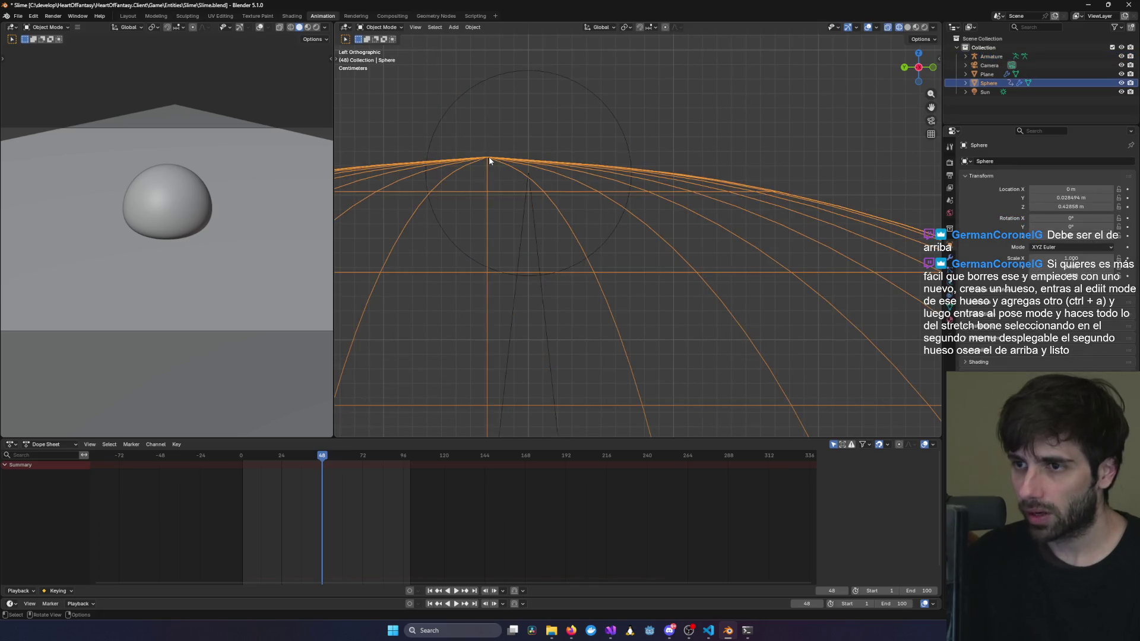
key(g)
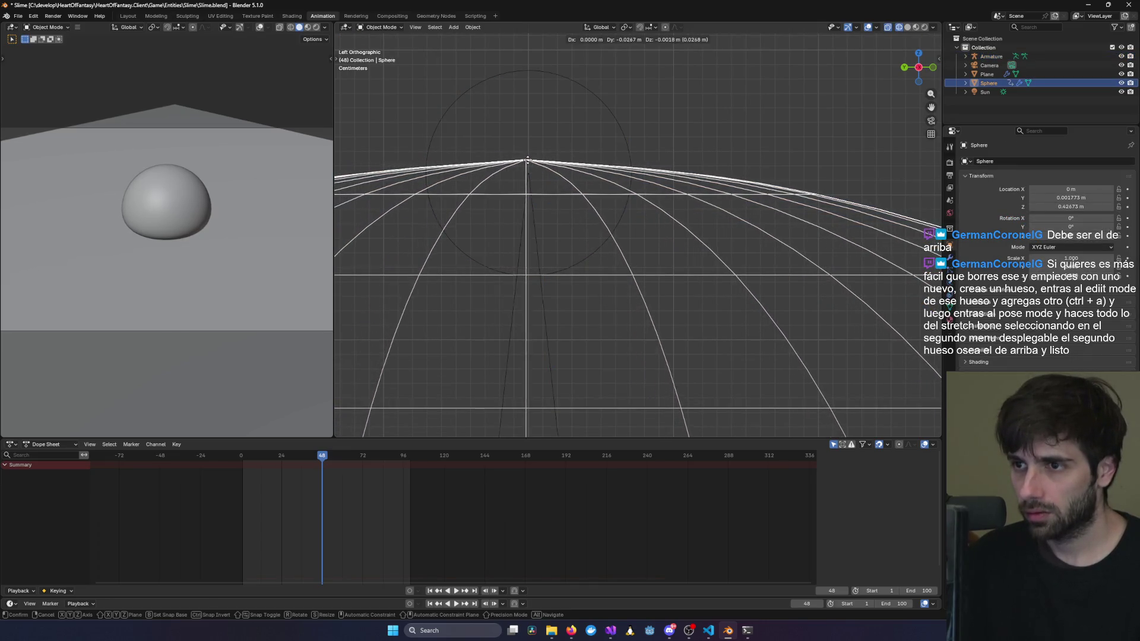
click(530, 162)
mouse_move(705, 227)
middle_down()
mouse_move(598, 339)
mouse_move(626, 305)
mouse_move(657, 383)
mouse_move(626, 304)
mouse_move(625, 247)
mouse_move(647, 235)
middle_up()
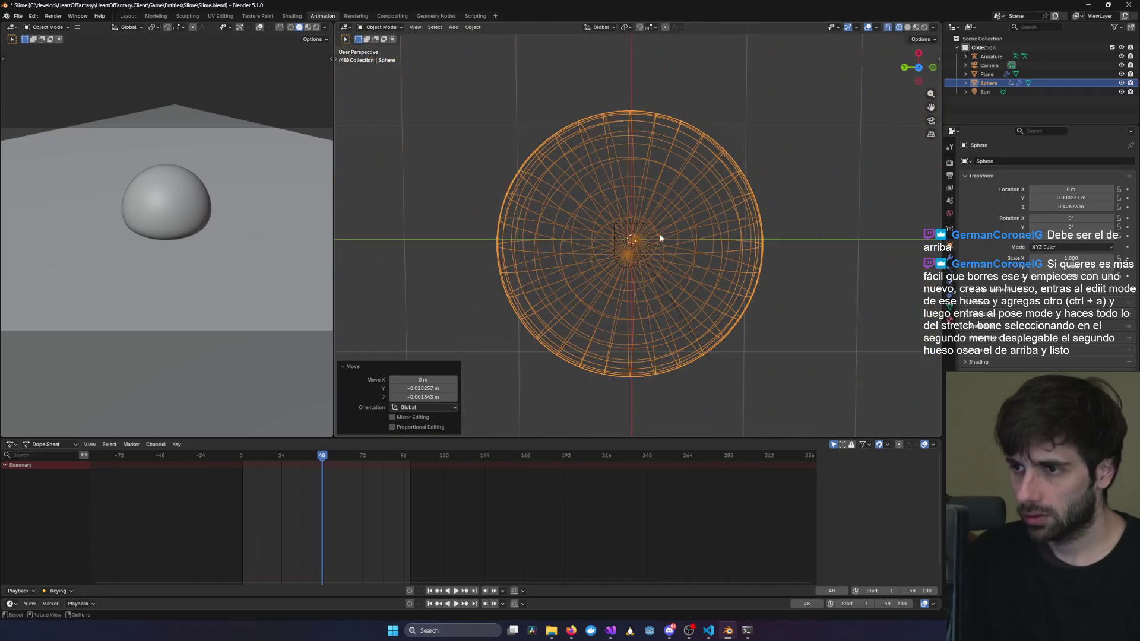
key(KP_1)
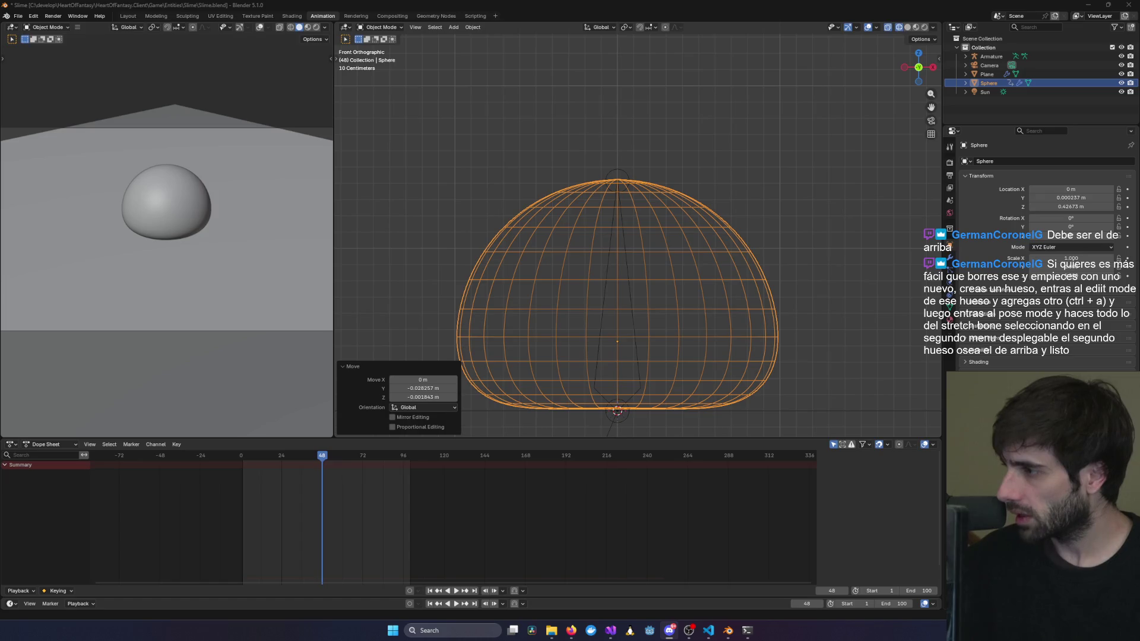
click(618, 178)
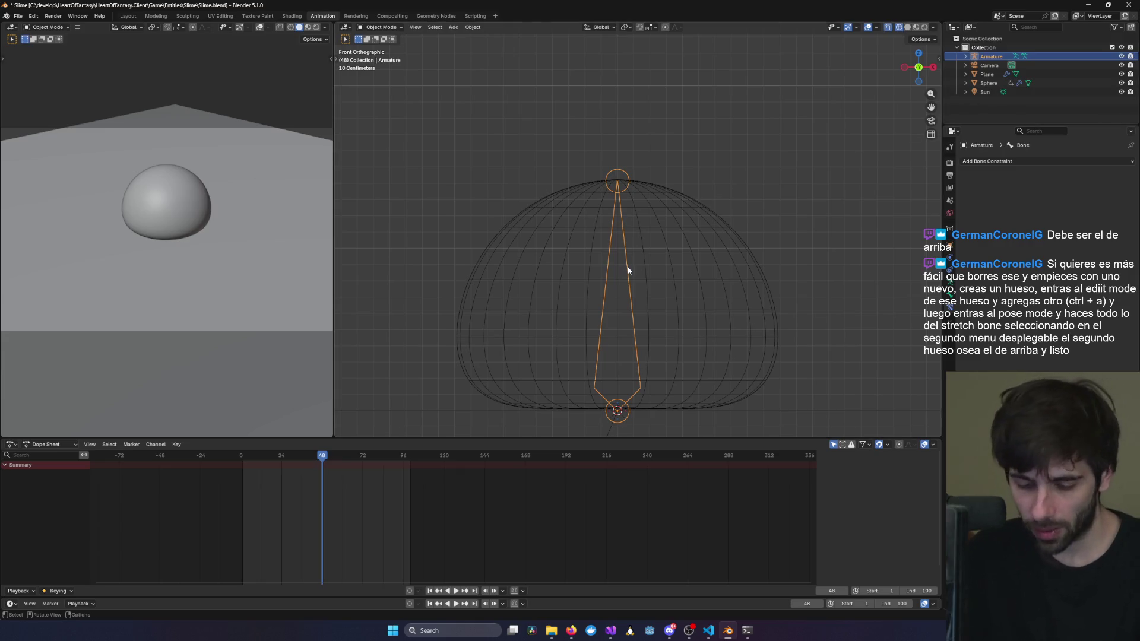
Duplicate the armature and raise the copy 1.613 m straight up on Z.
key(shift+d)
key(z)
key(Return)
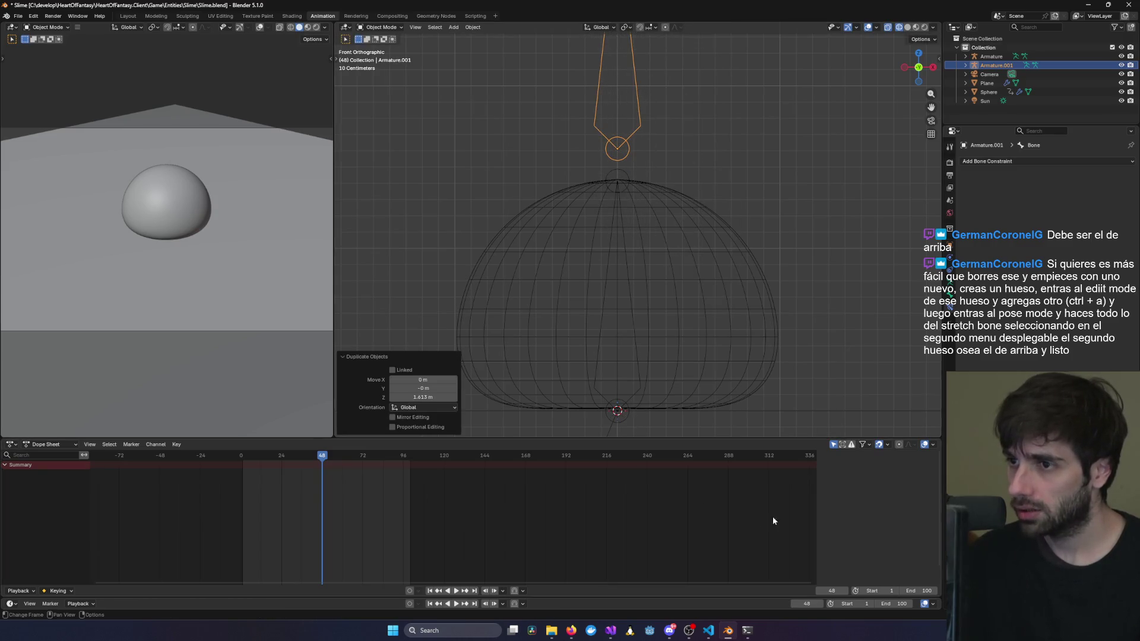
middle_drag(785, 318, 763, 238)
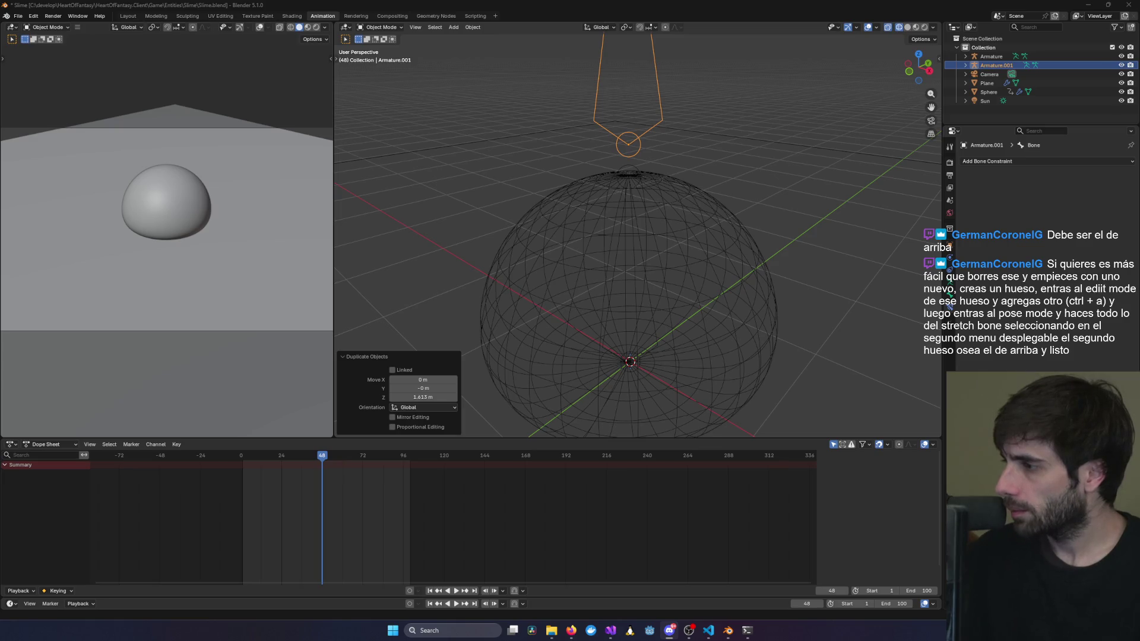
key(KP_1)
Switch to Pose Mode and select both Armature and Armature.001 in the outliner.
click(382, 27)
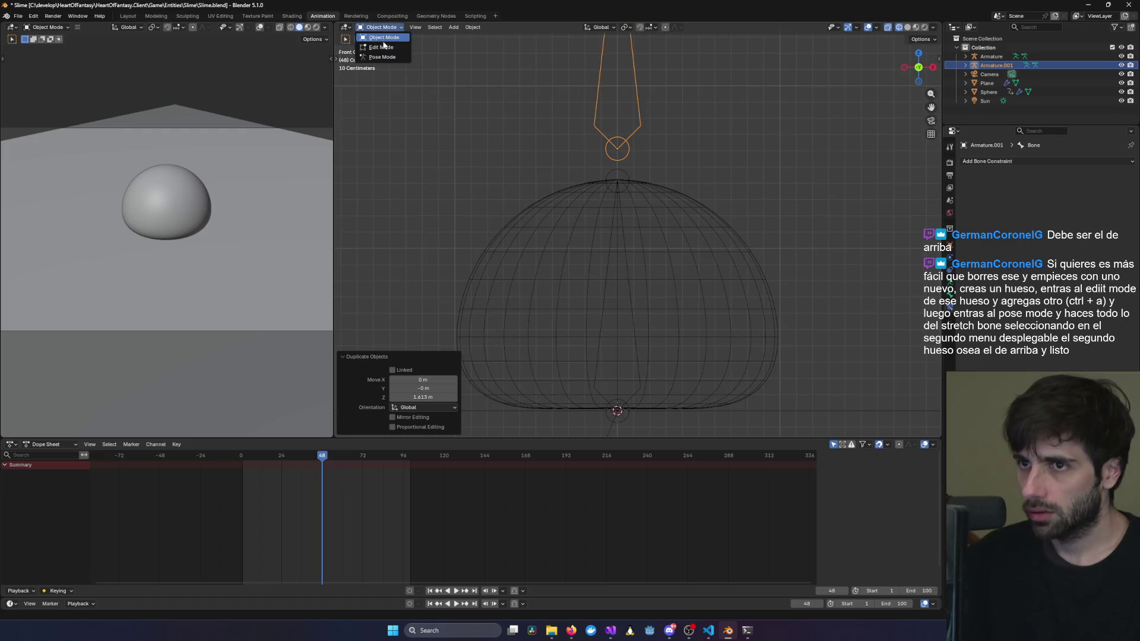
click(382, 57)
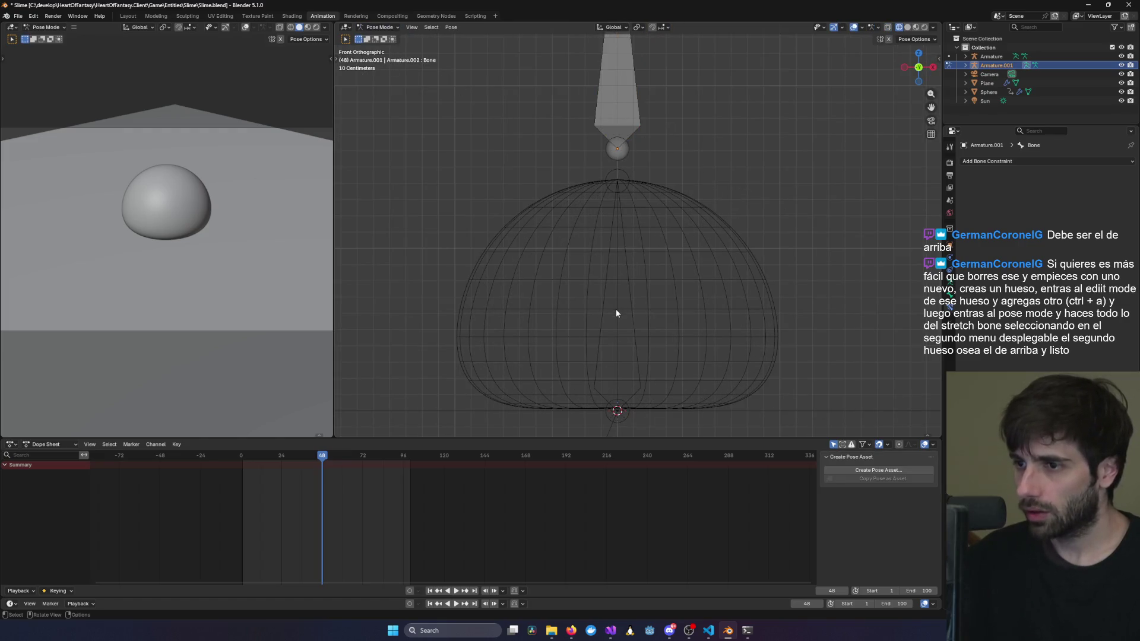
click(991, 56)
shift+click(606, 93)
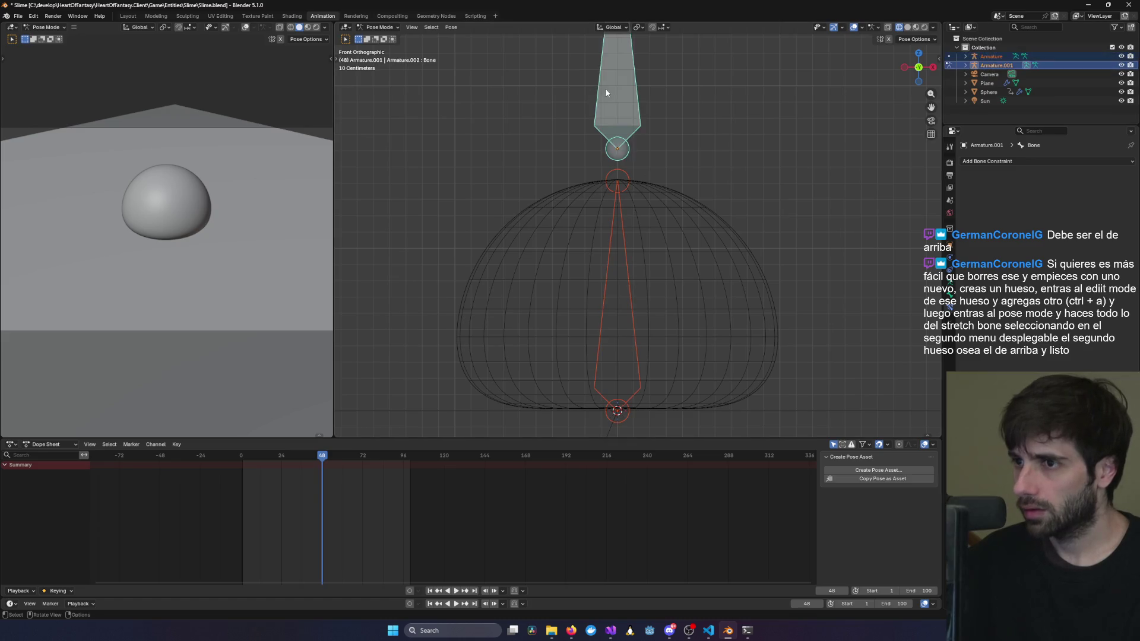
middle_drag(722, 197, 835, 184)
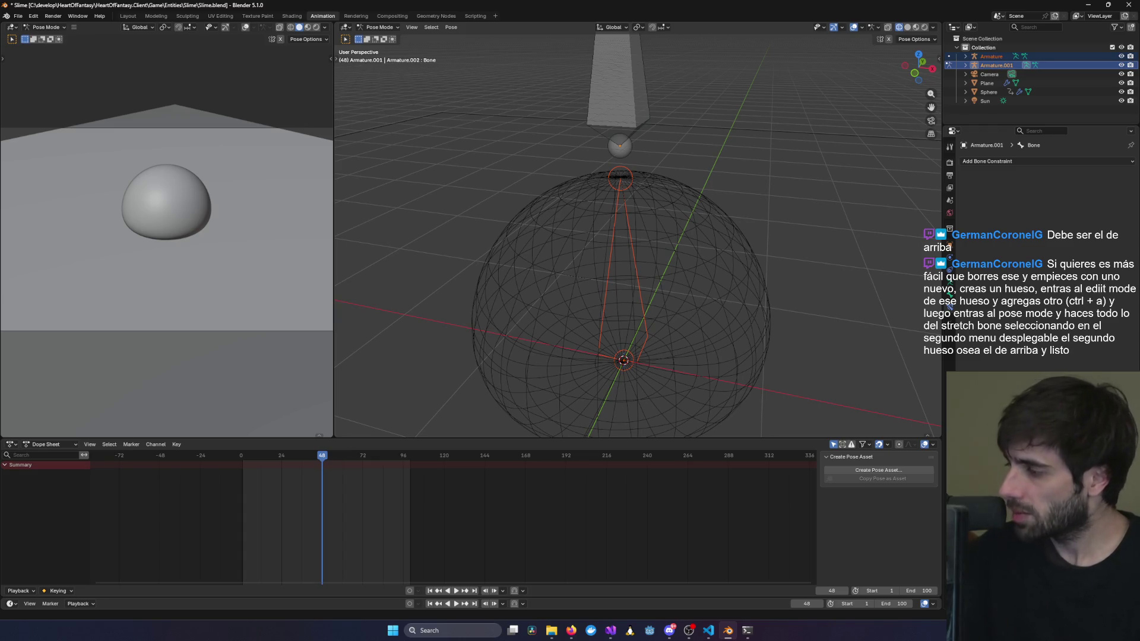
Toggle selection between the two armatures, then hide and reshow Armature.001.
key(ctrl)
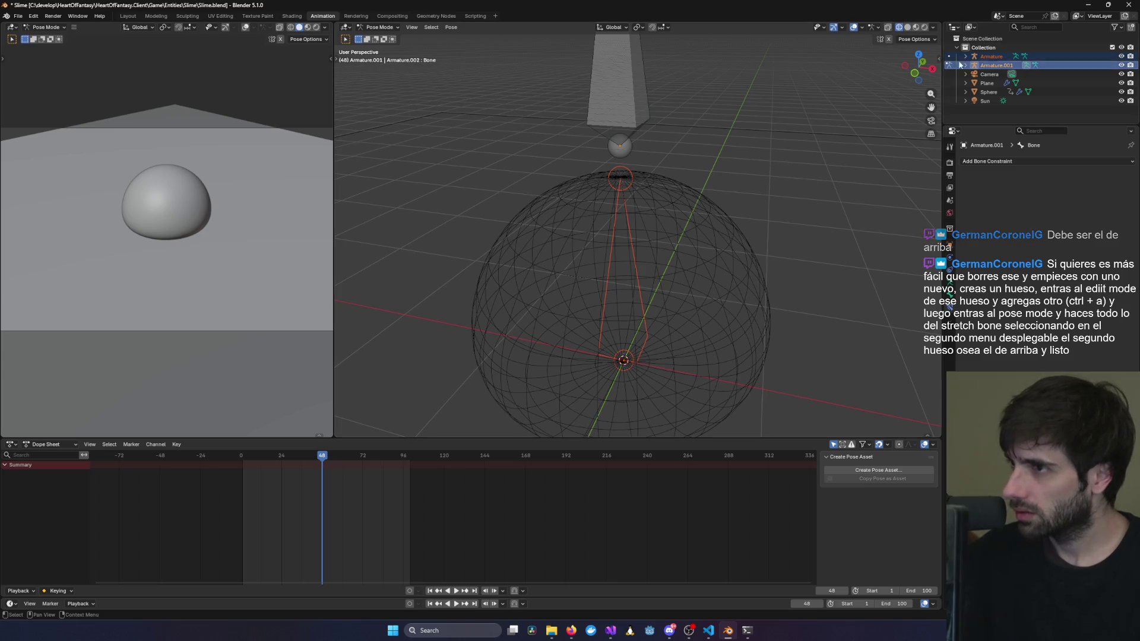
click(986, 66)
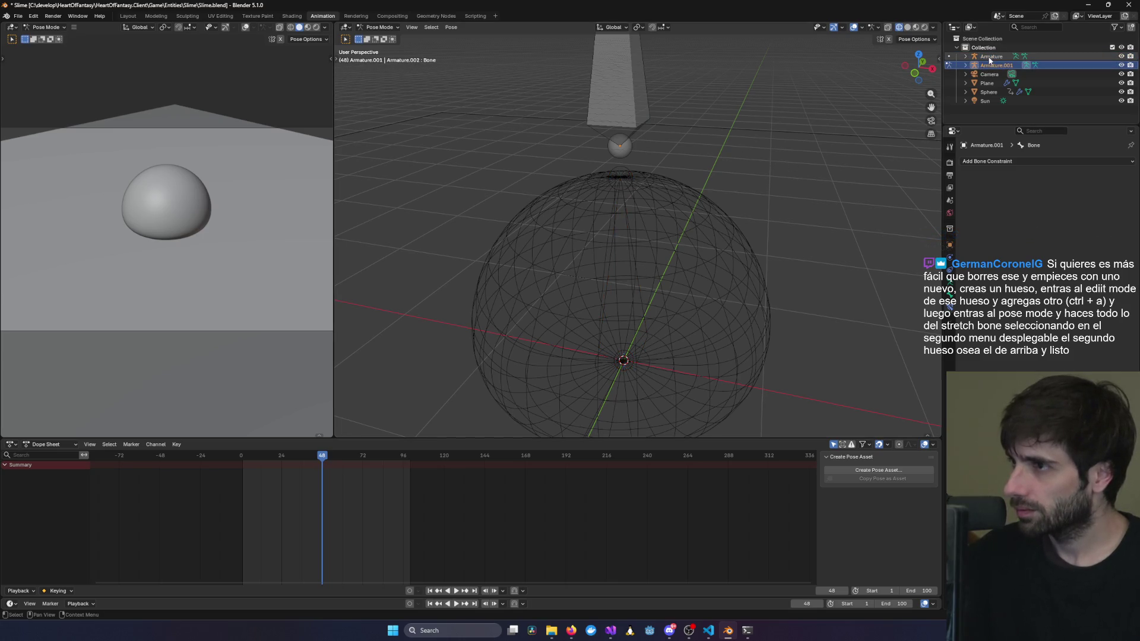
click(989, 57)
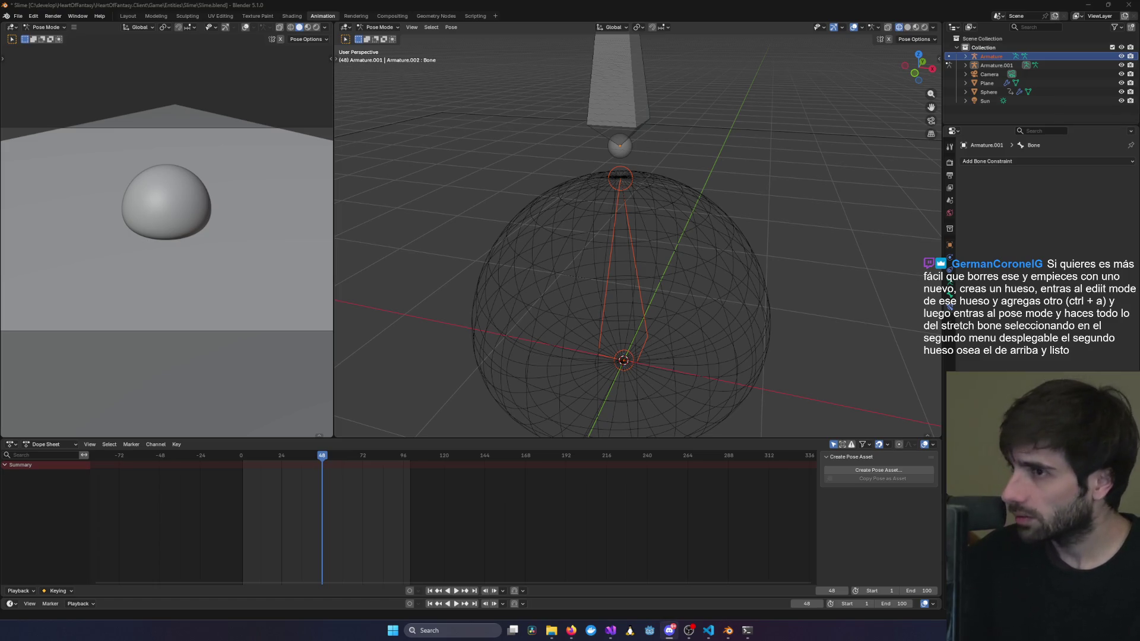
click(987, 66)
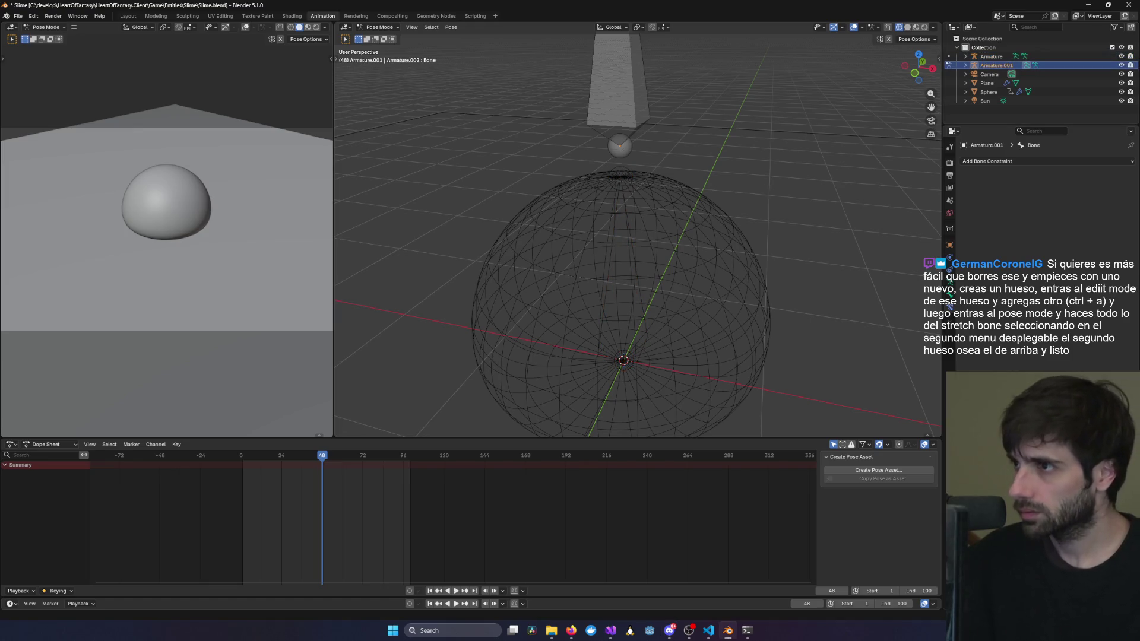
click(1121, 65)
click(1121, 64)
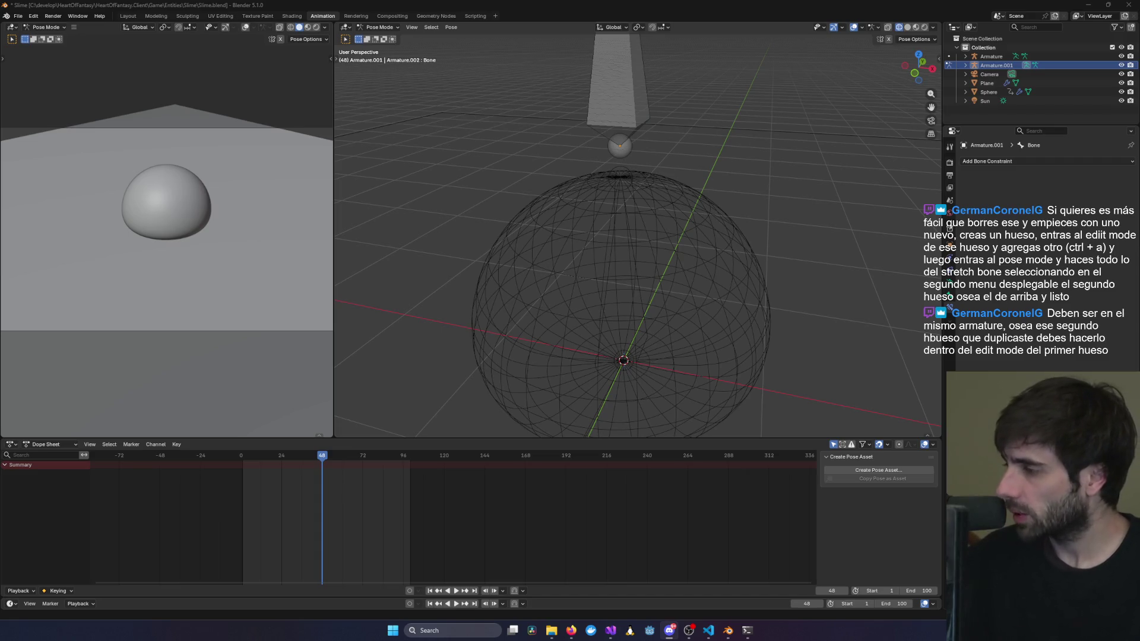
click(693, 201)
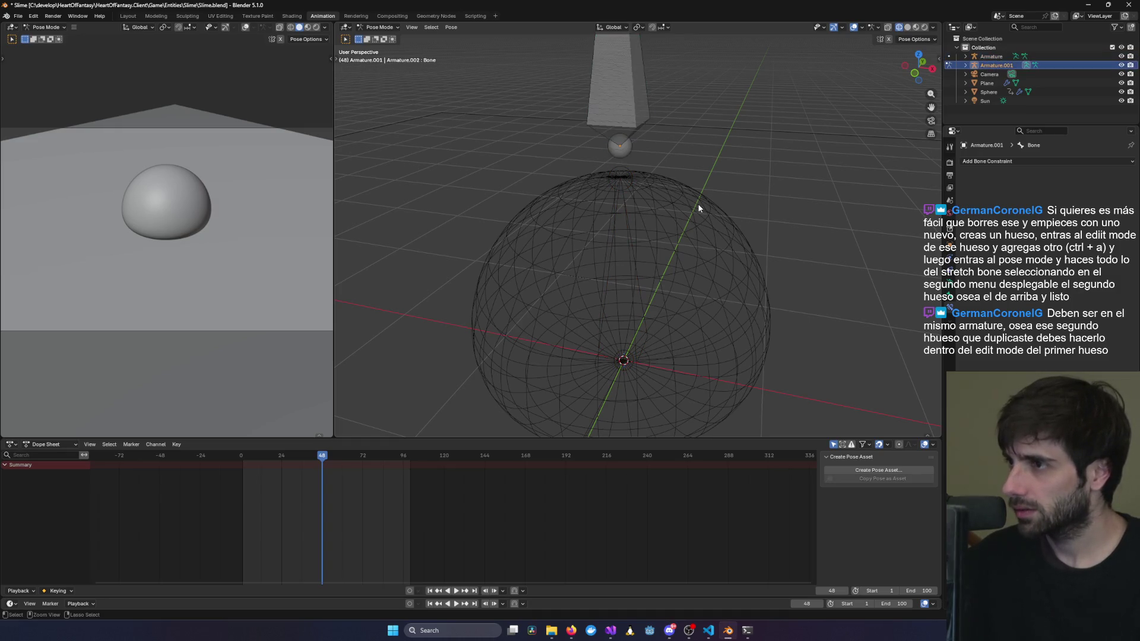
Undo the duplicated armature and put the original armature into Edit Mode.
key(ctrl+z)
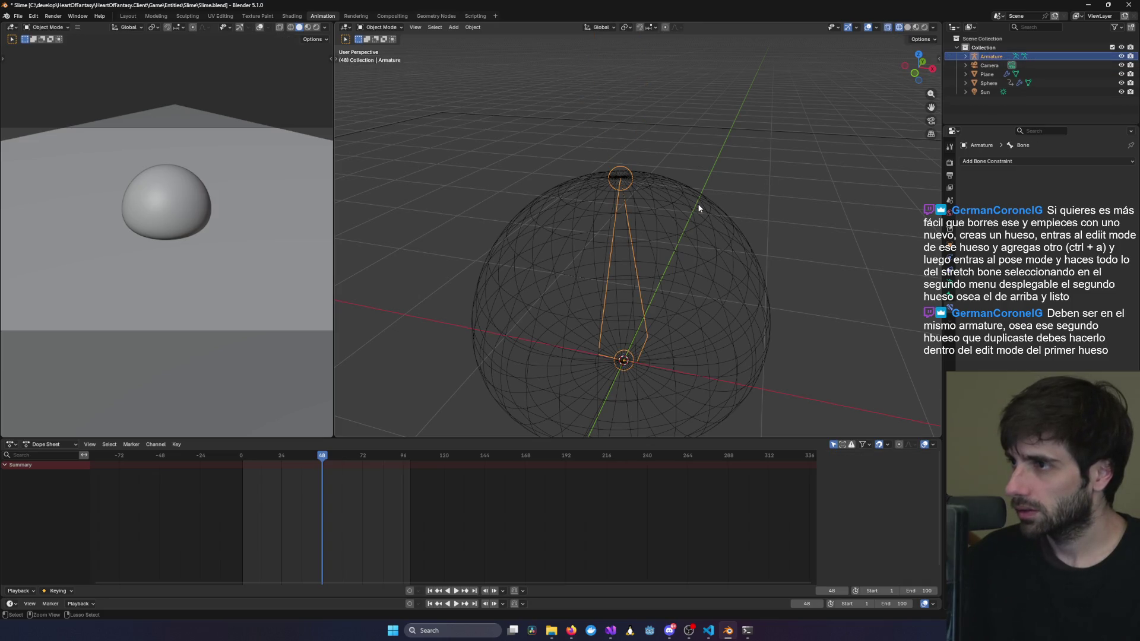
click(747, 144)
middle_drag(747, 144, 665, 231)
click(966, 57)
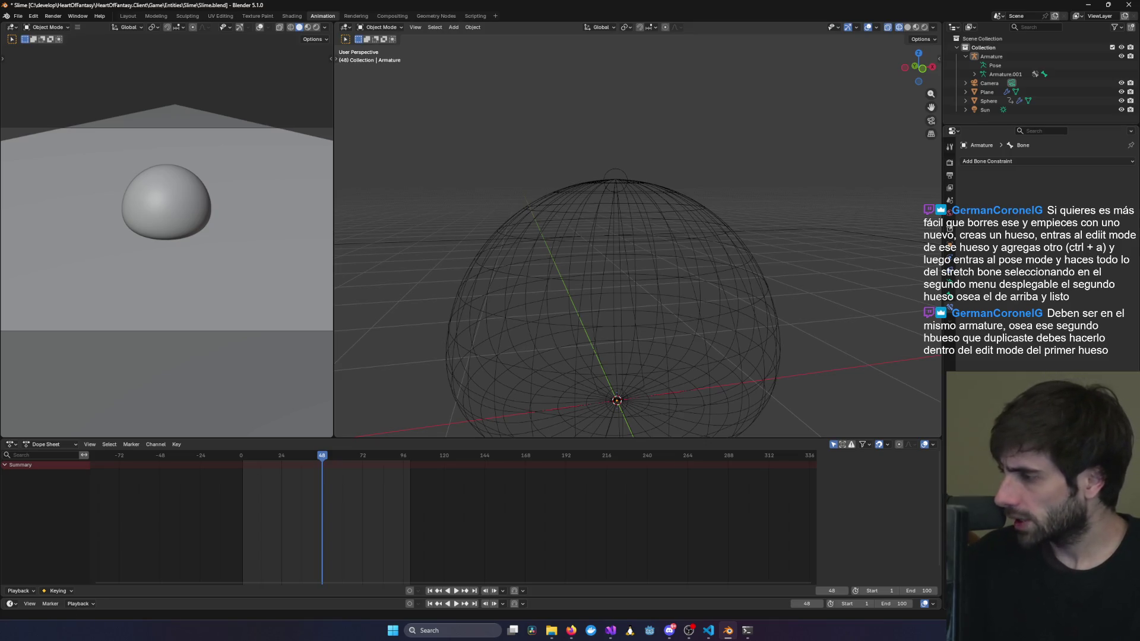
key(alt+Tab)
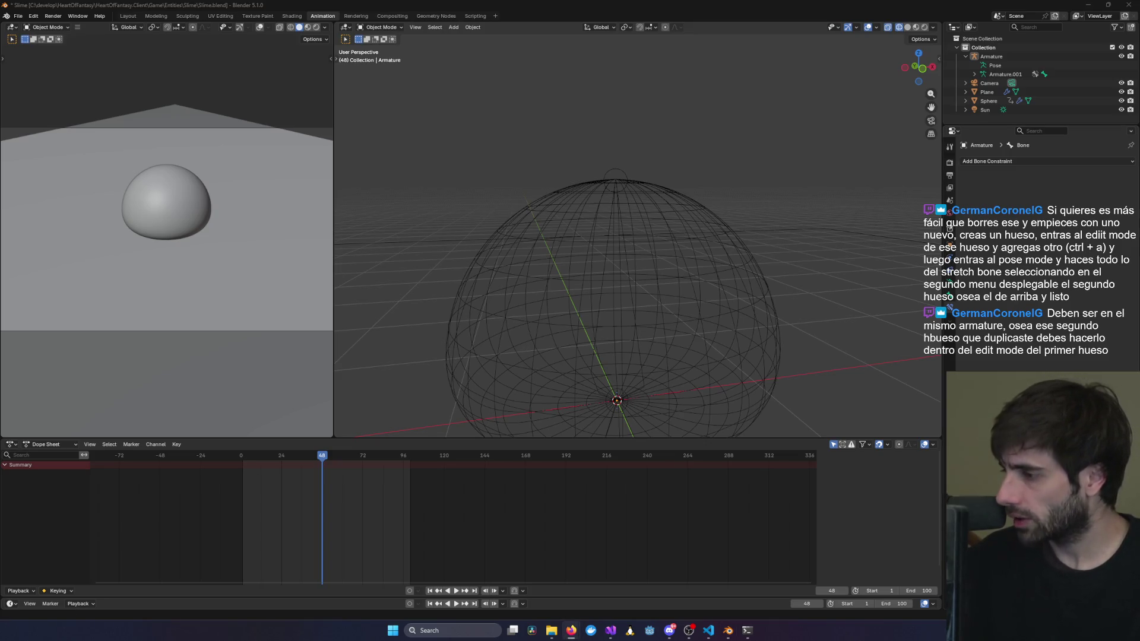
click(380, 27)
click(386, 48)
Duplicate the bone and place the copy 1.4 m above the original.
click(610, 303)
key(shift+d)
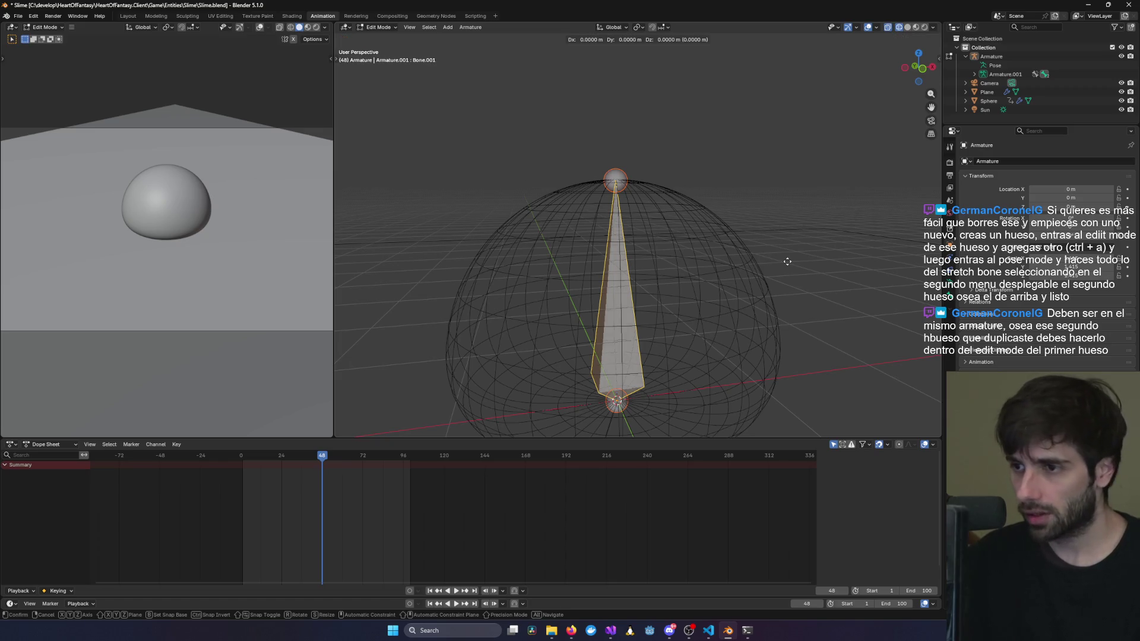
right_click(786, 423)
alt+middle_drag(766, 416, 657, 401)
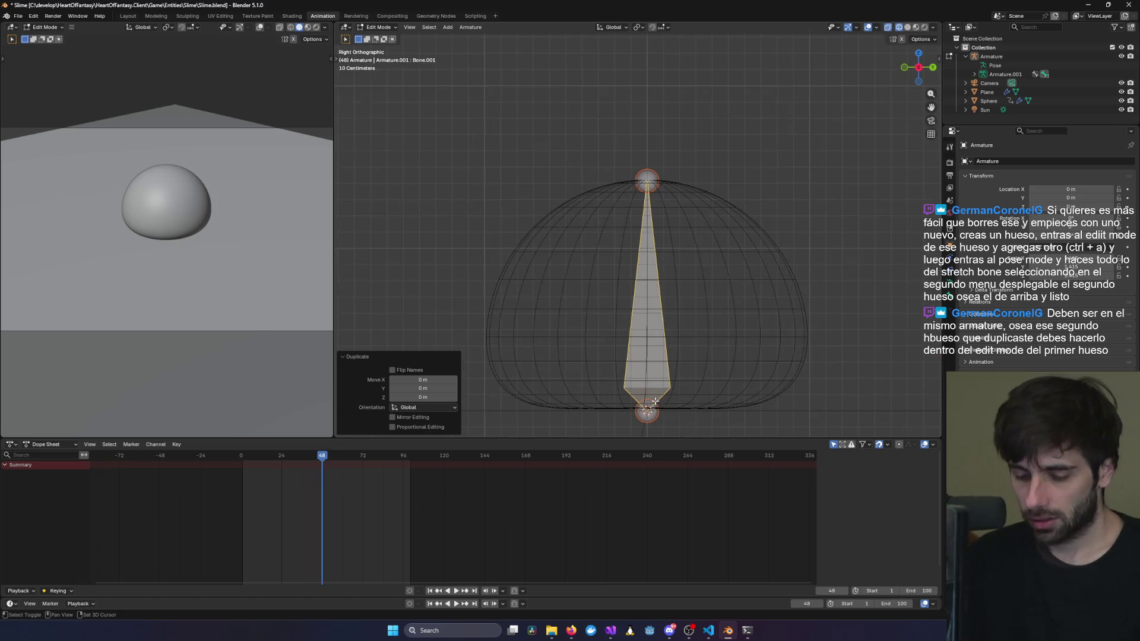
key(shift+d)
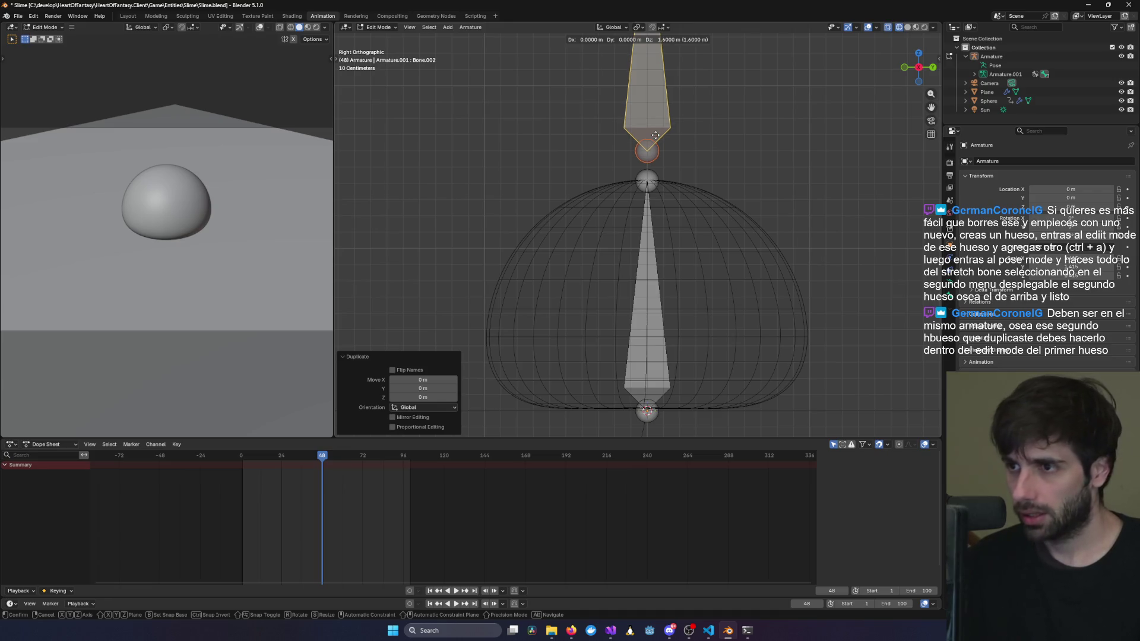
click(654, 132)
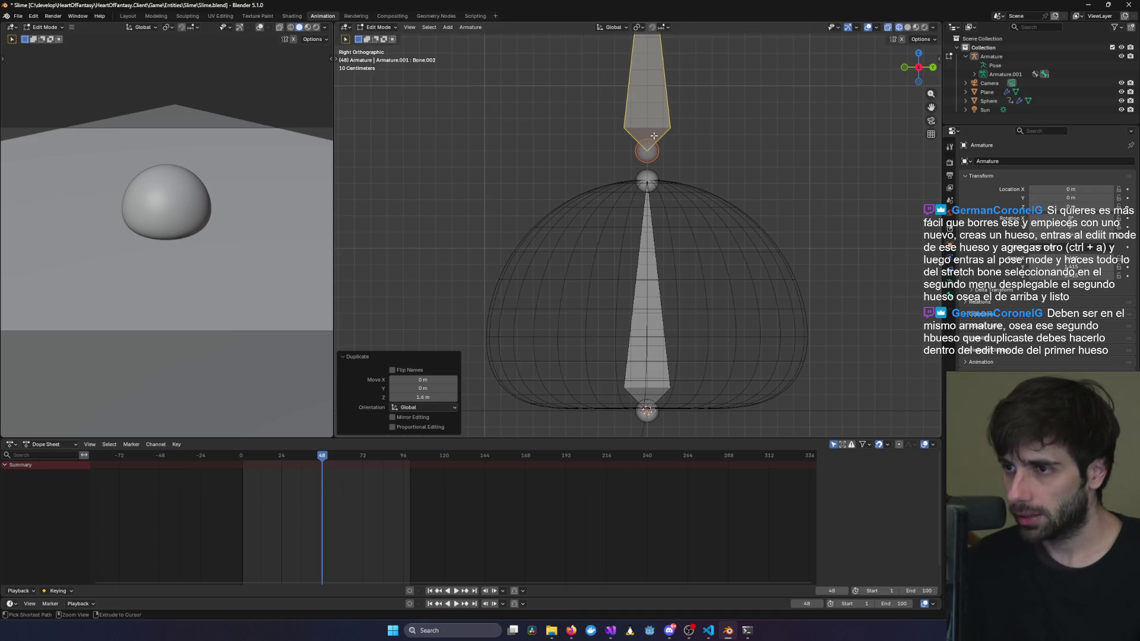
mouse_move(725, 175)
middle_down()
mouse_move(638, 297)
mouse_move(644, 196)
middle_up()
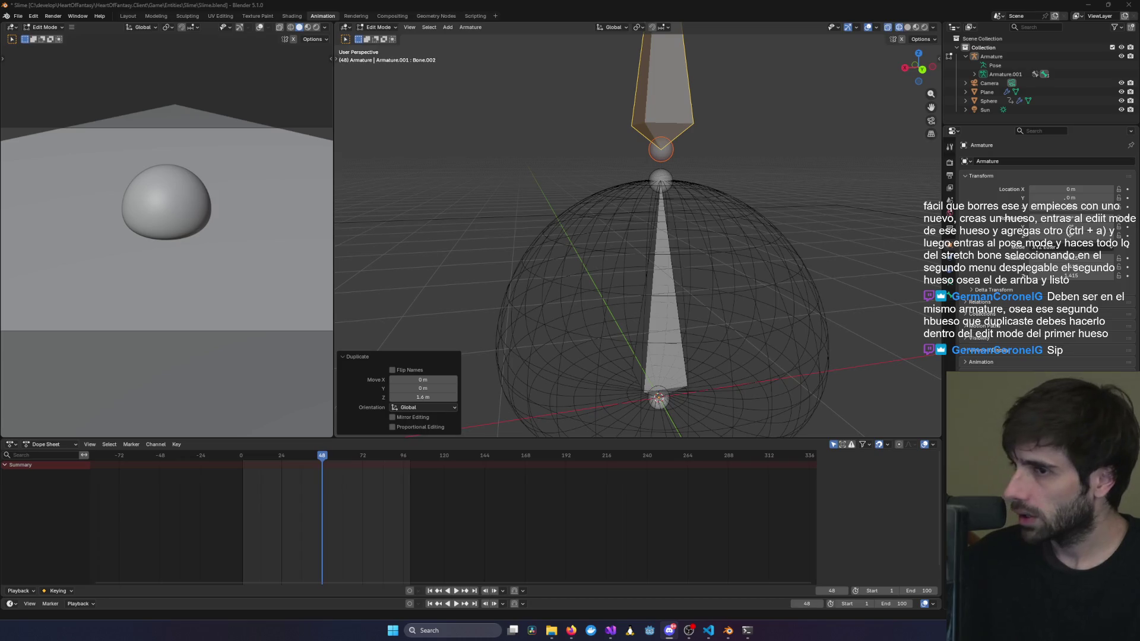
Select the lower bone, return the armature to Pose Mode, and make the upper bone active.
click(666, 312)
click(378, 27)
click(380, 59)
shift+click(661, 83)
mouse_move(790, 137)
middle_down()
mouse_move(863, 155)
mouse_move(831, 161)
middle_up()
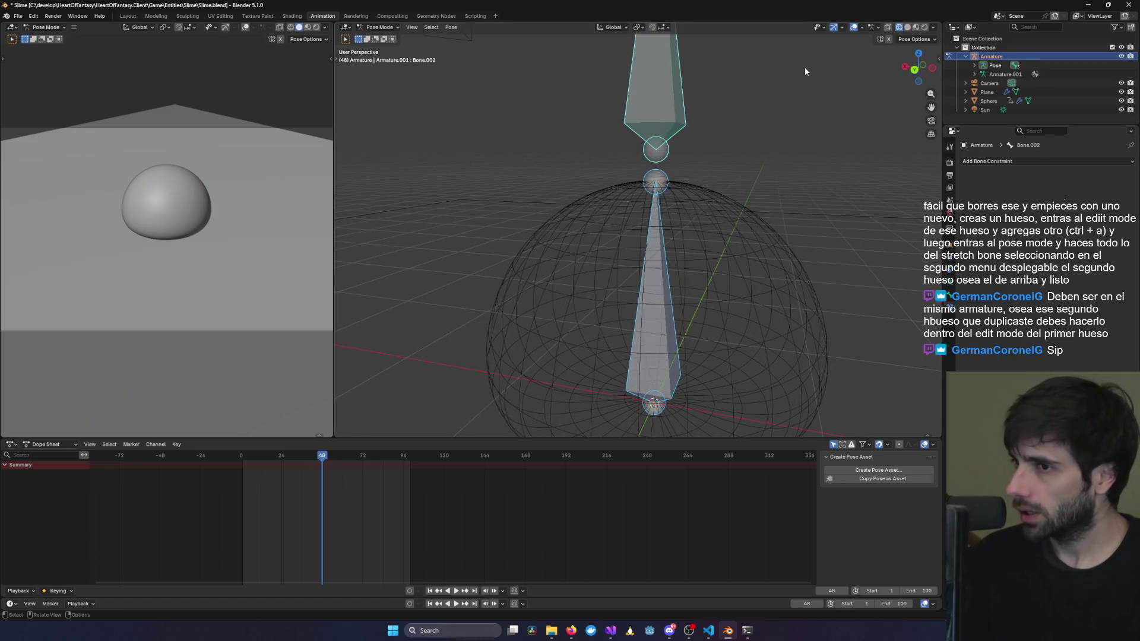
Select the upper bone, then add the lower bone Bone.001 as the active bone.
click(665, 90)
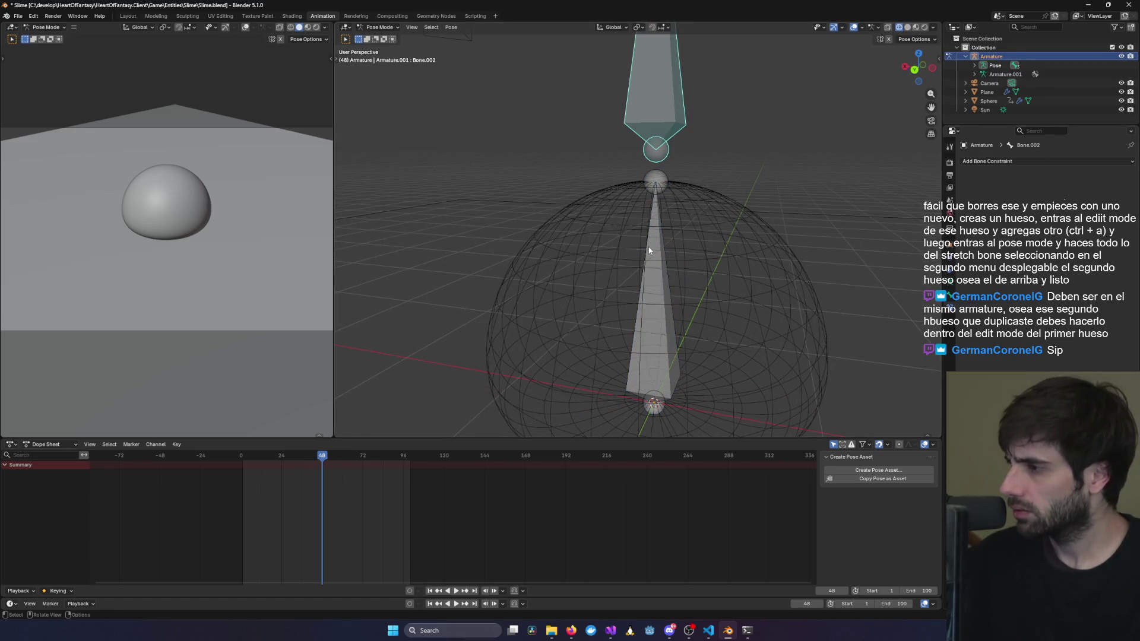
shift+click(660, 276)
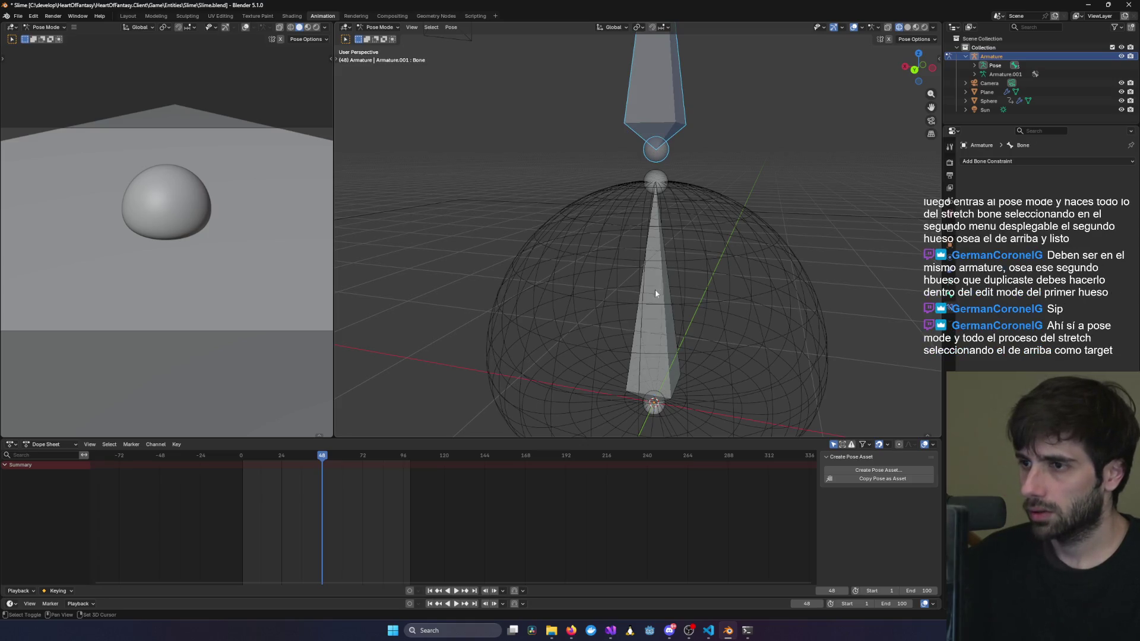
shift+click(655, 294)
mouse_move(634, 335)
middle_down()
mouse_move(633, 307)
mouse_move(617, 309)
middle_up()
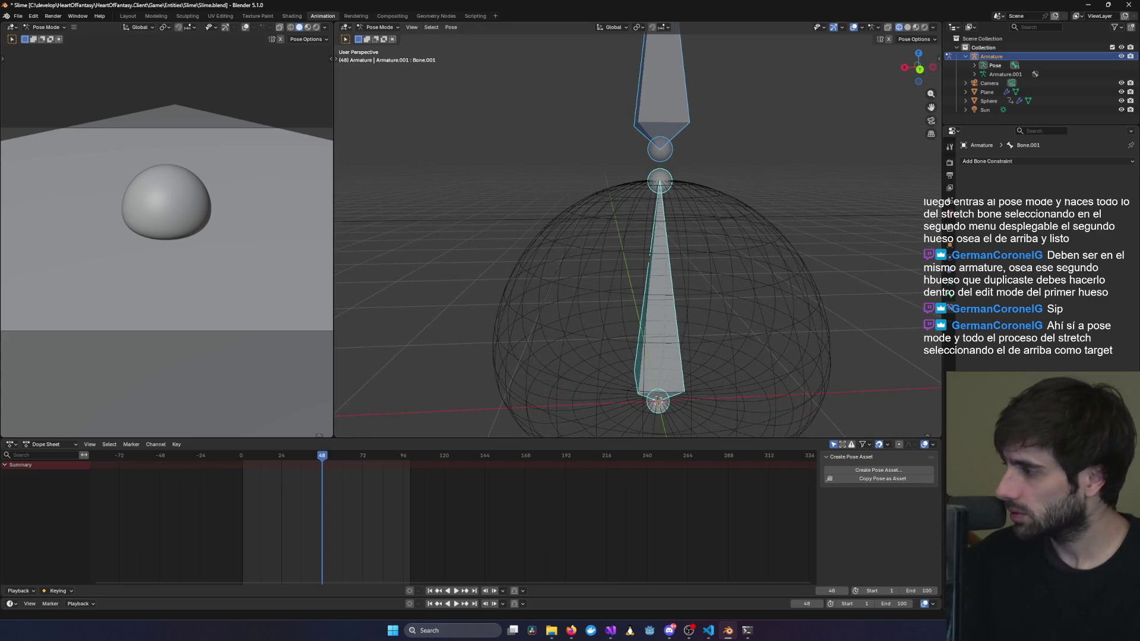
Give Bone.001 a Stretch To constraint targeting the Armature and the upper bone.
click(1031, 161)
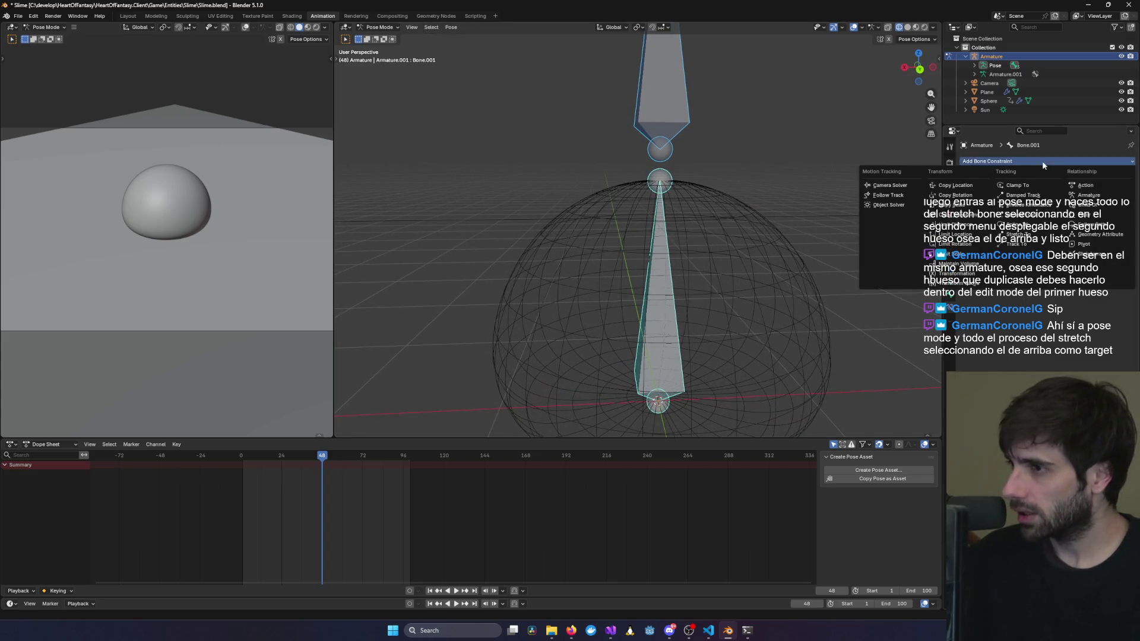
click(1017, 235)
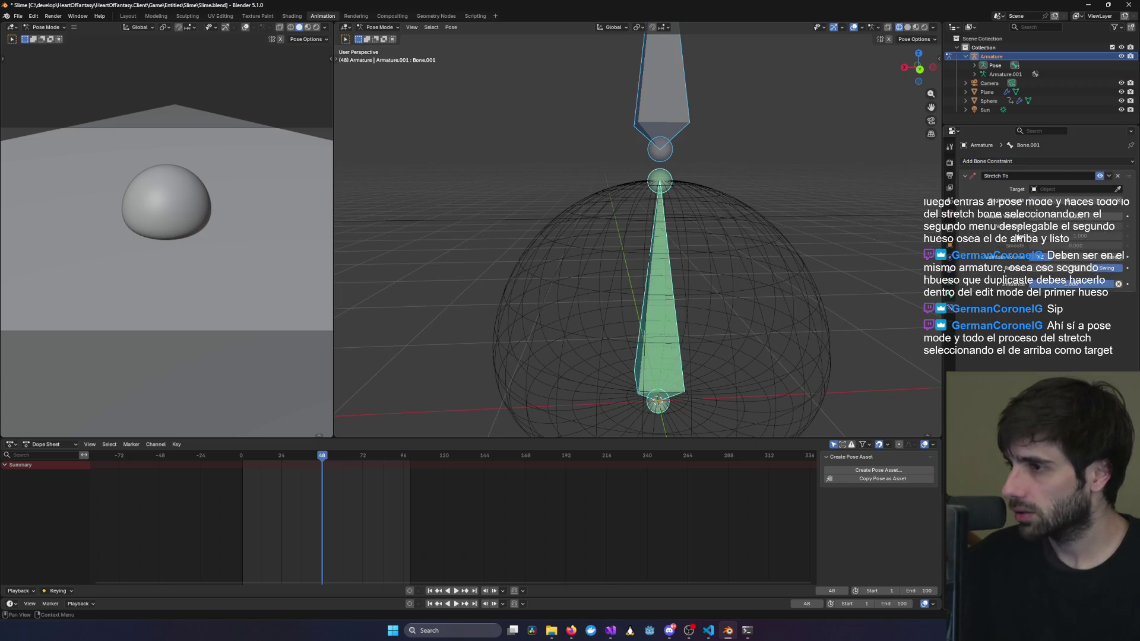
click(1117, 189)
click(679, 83)
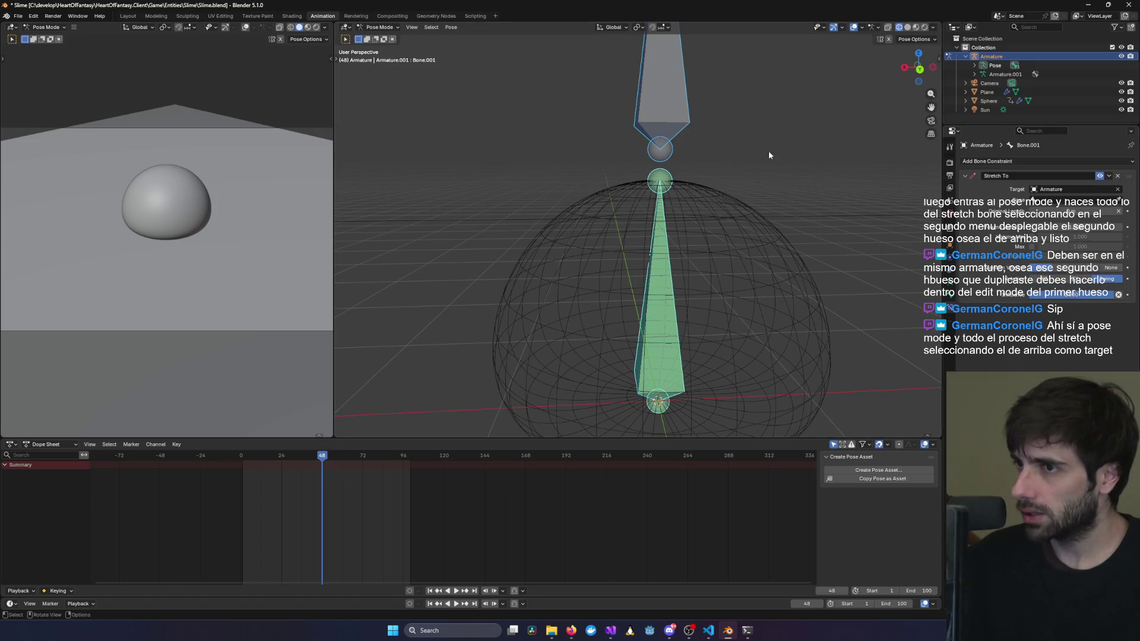
click(1118, 201)
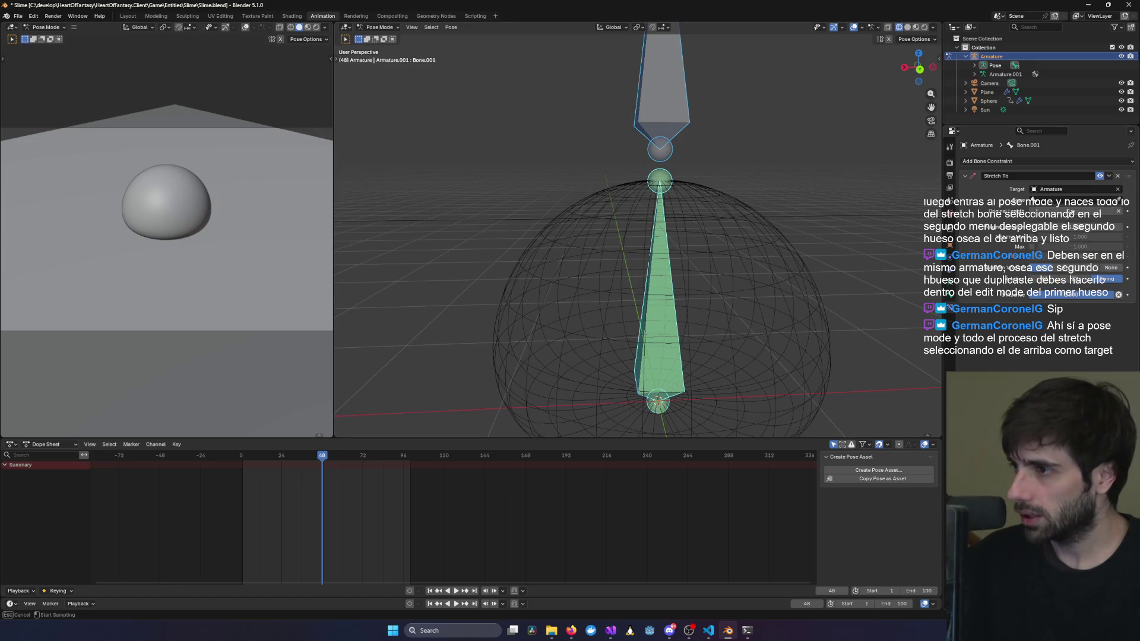
click(662, 176)
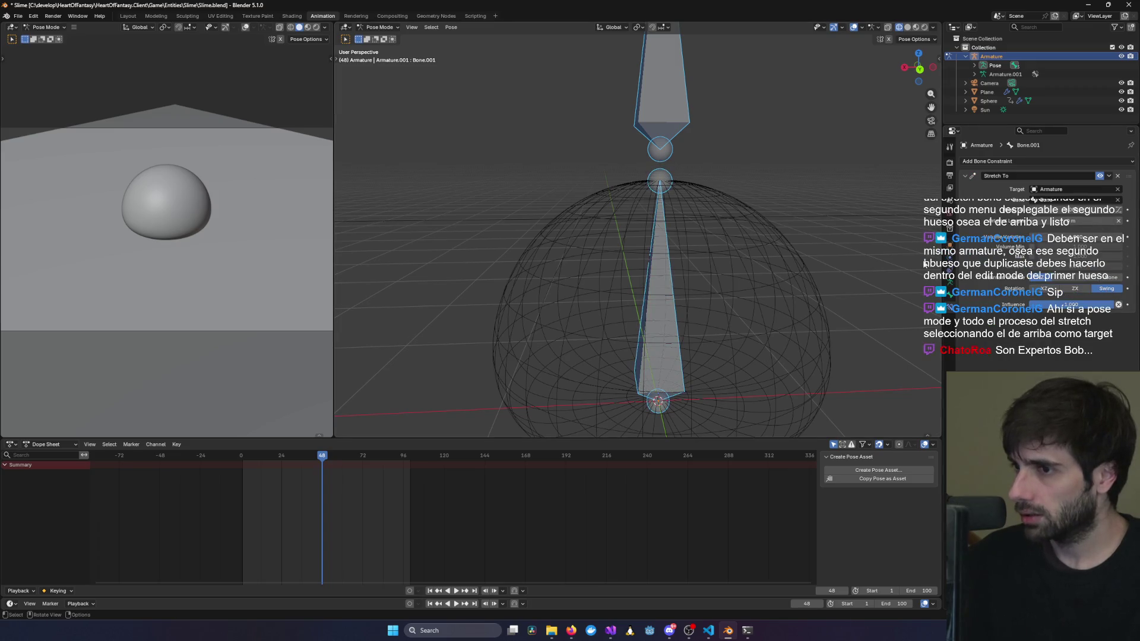
key(ctrl+KP_3)
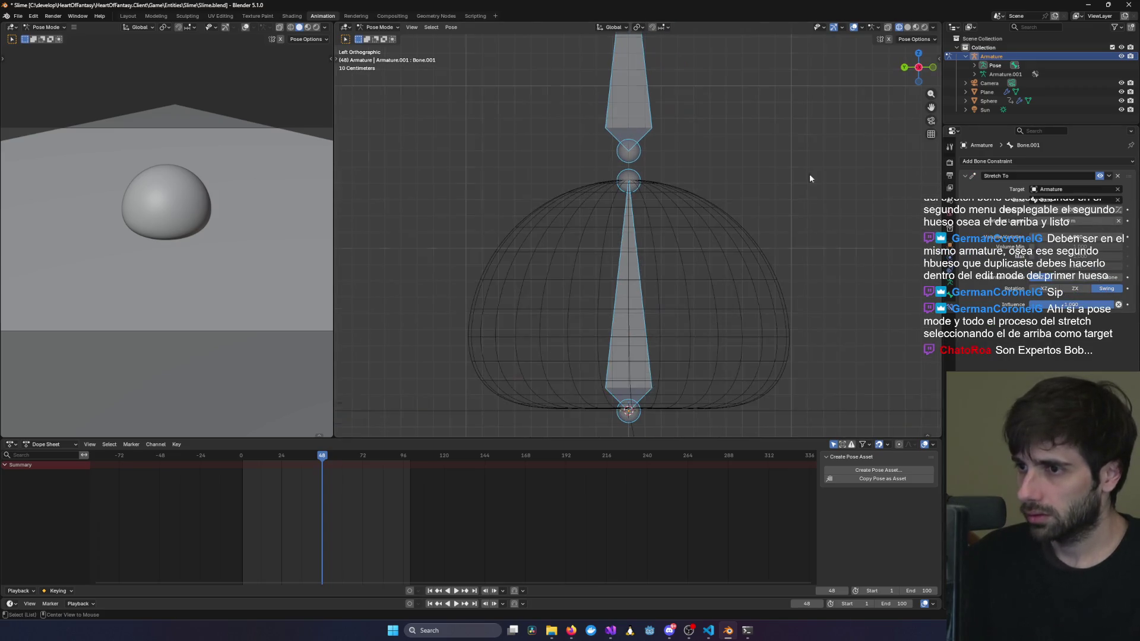
Test-move the upper bone and cancel, then zoom out and add the lower bone to the selection.
click(619, 105)
key(g)
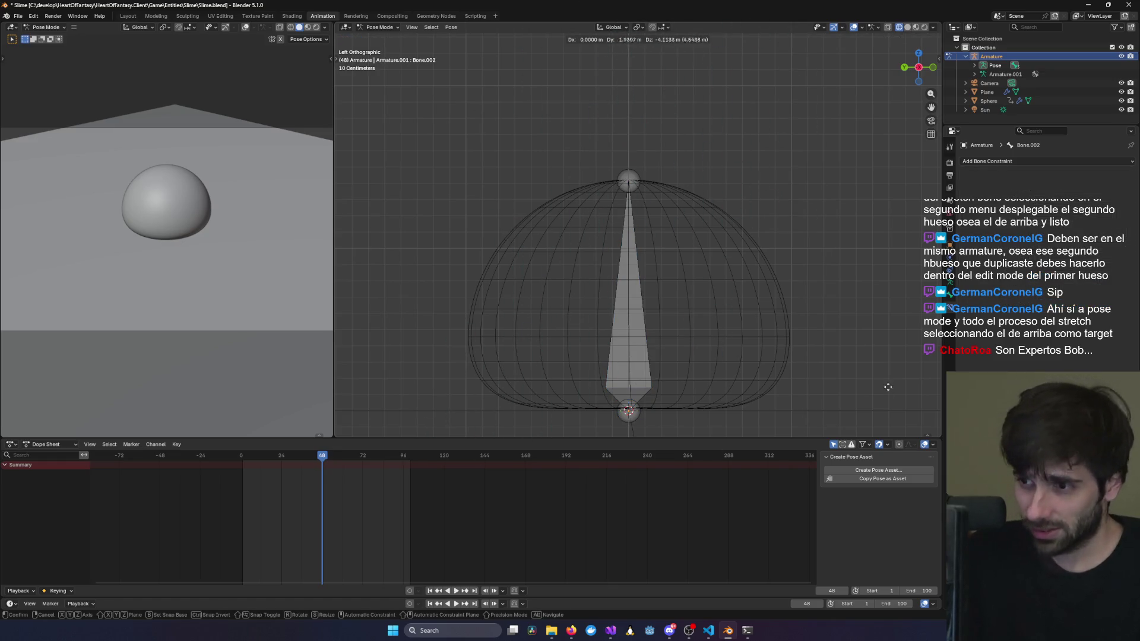
key(Escape)
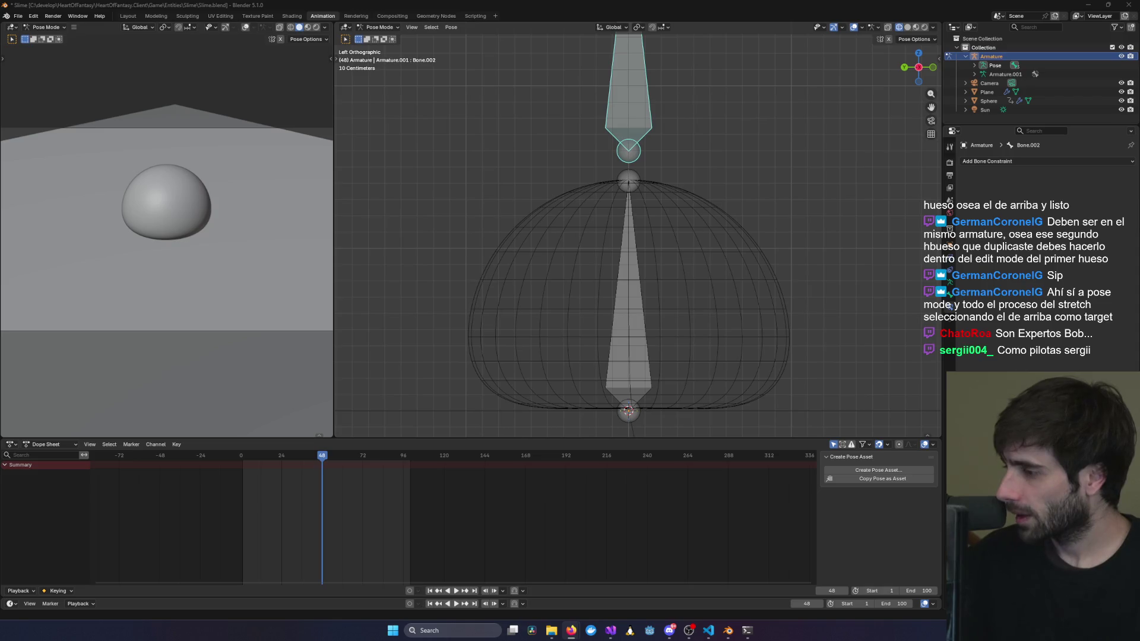
scroll(637, 236, down, 2)
shift+click(631, 280)
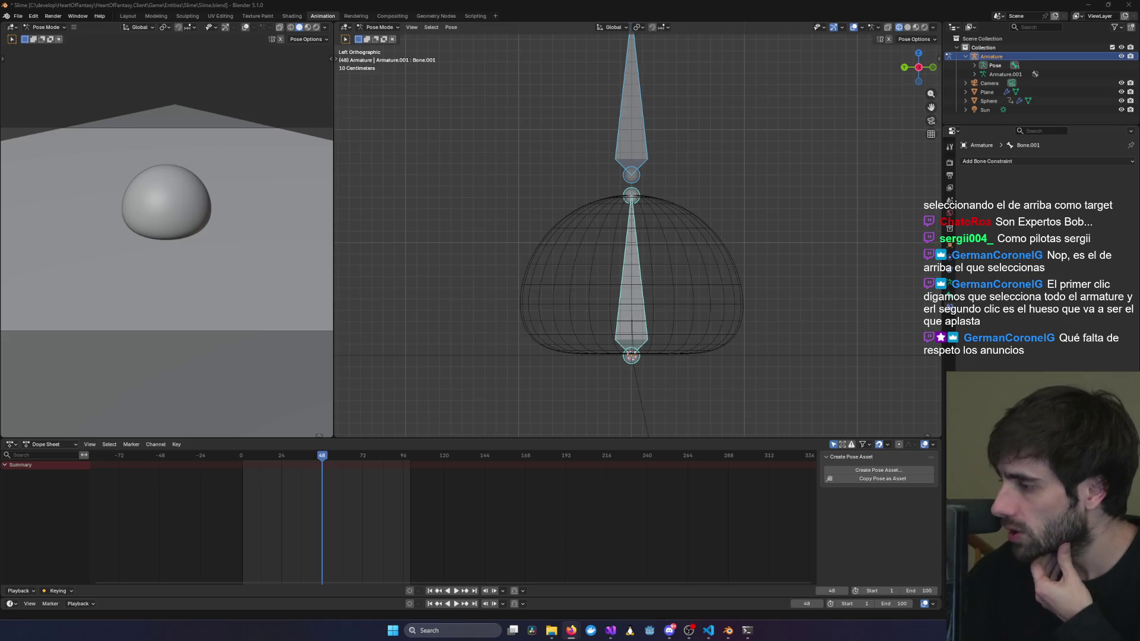
click(631, 136)
shift+click(631, 136)
click(631, 134)
click(632, 237)
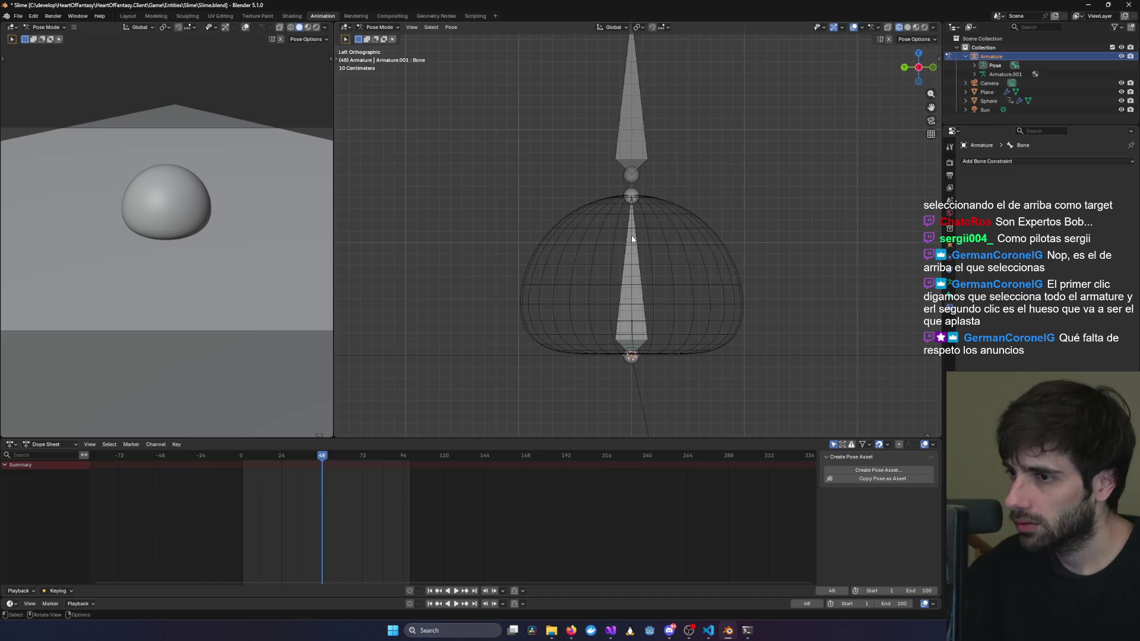
click(998, 75)
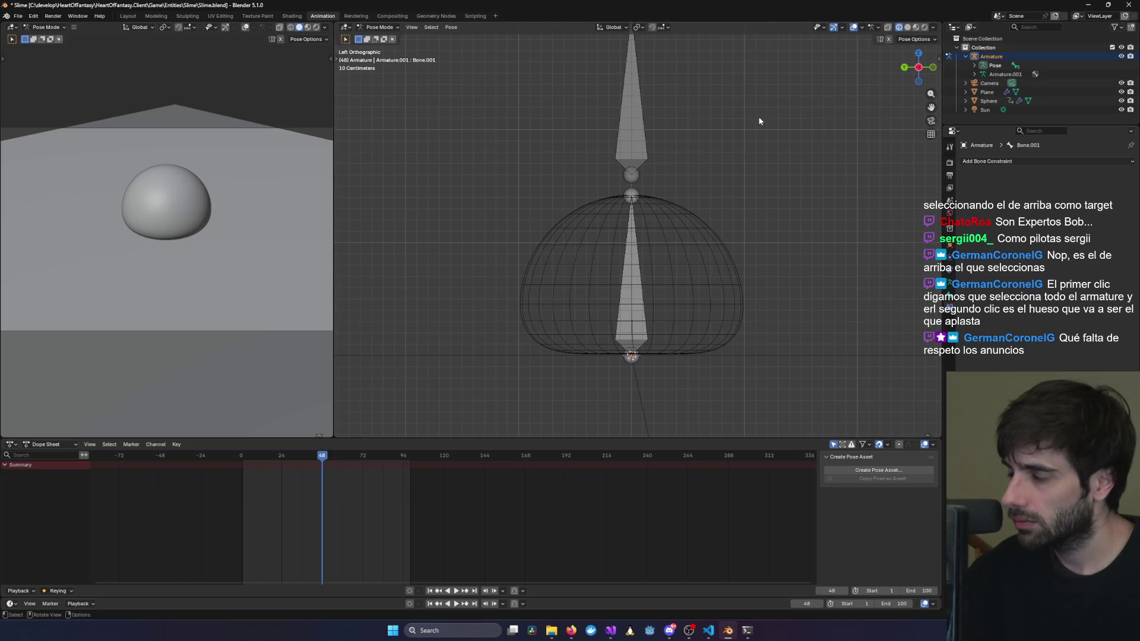
click(632, 131)
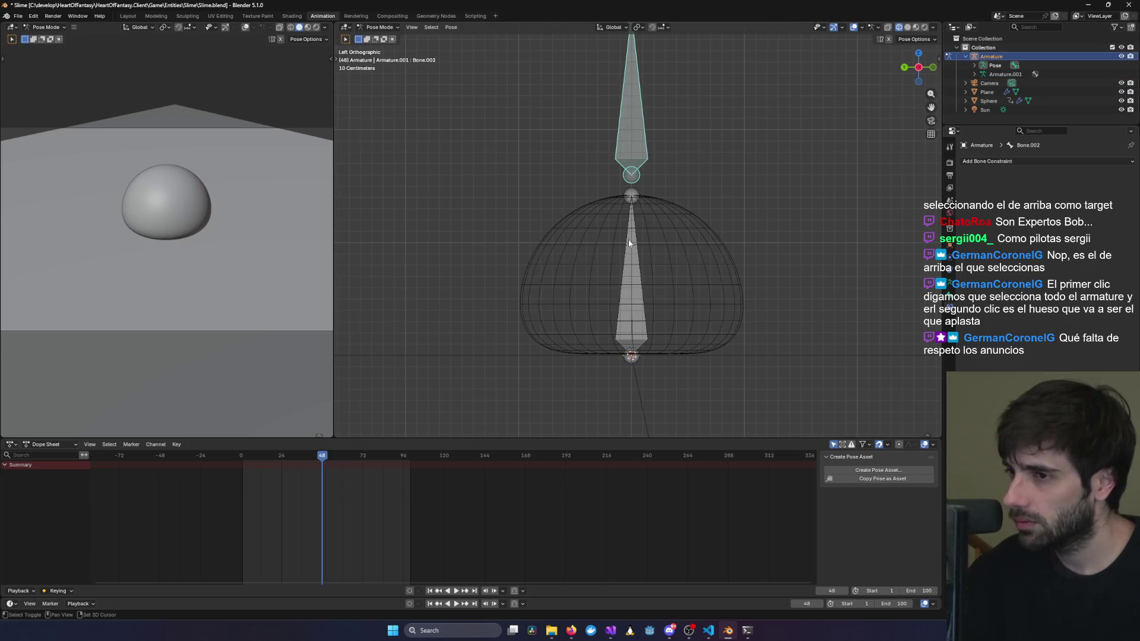
shift+click(632, 194)
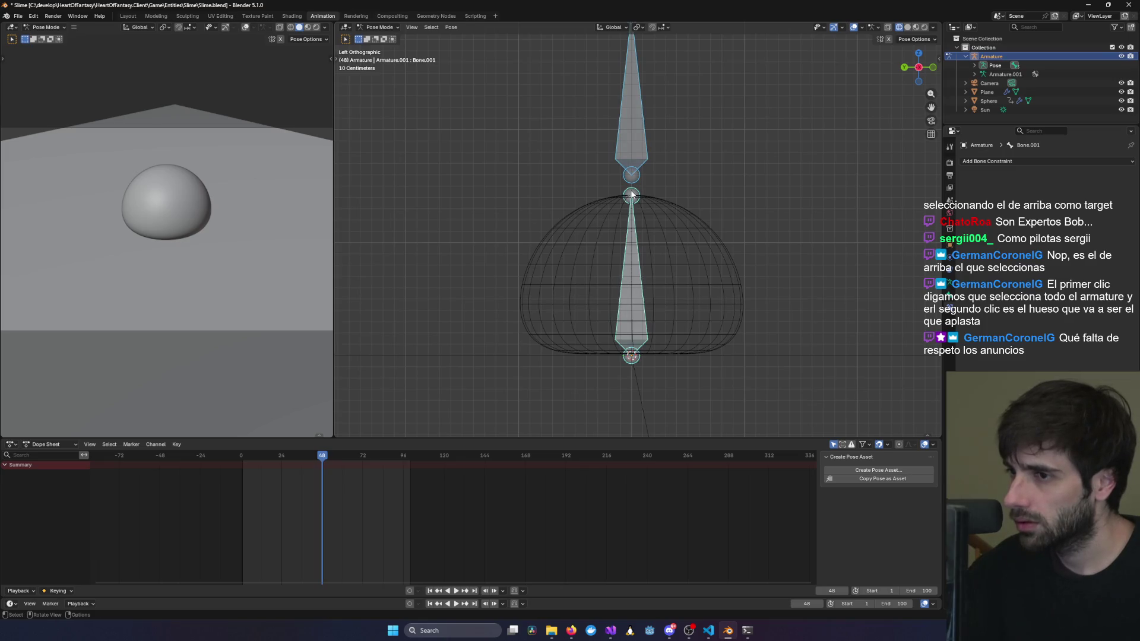
click(644, 150)
click(642, 178)
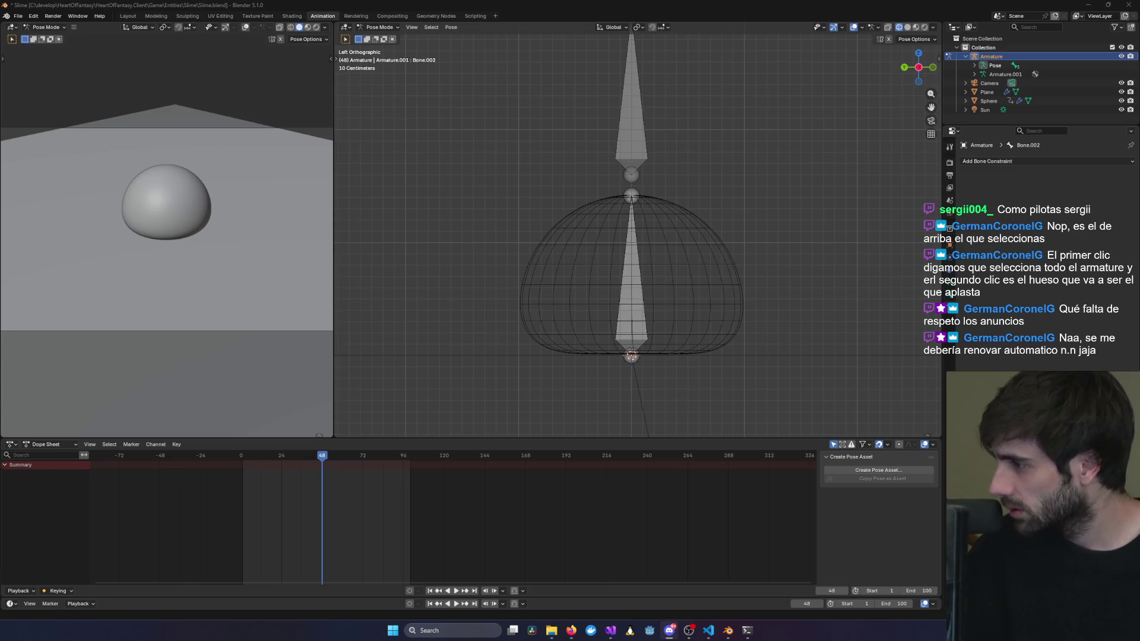
click(632, 271)
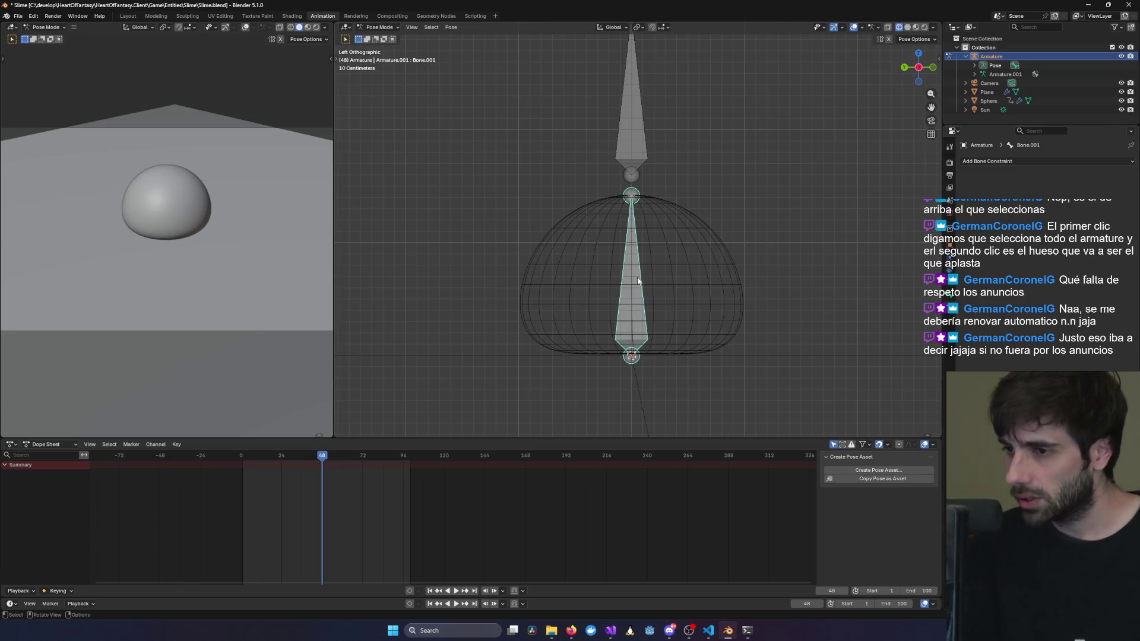
click(635, 152)
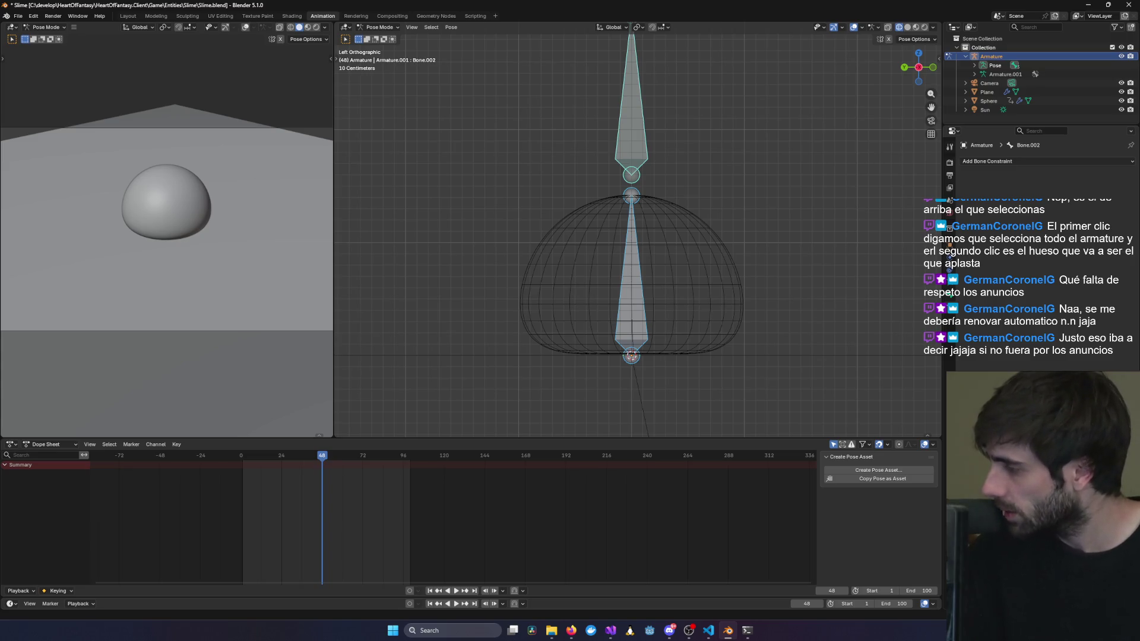
key(alt+Tab)
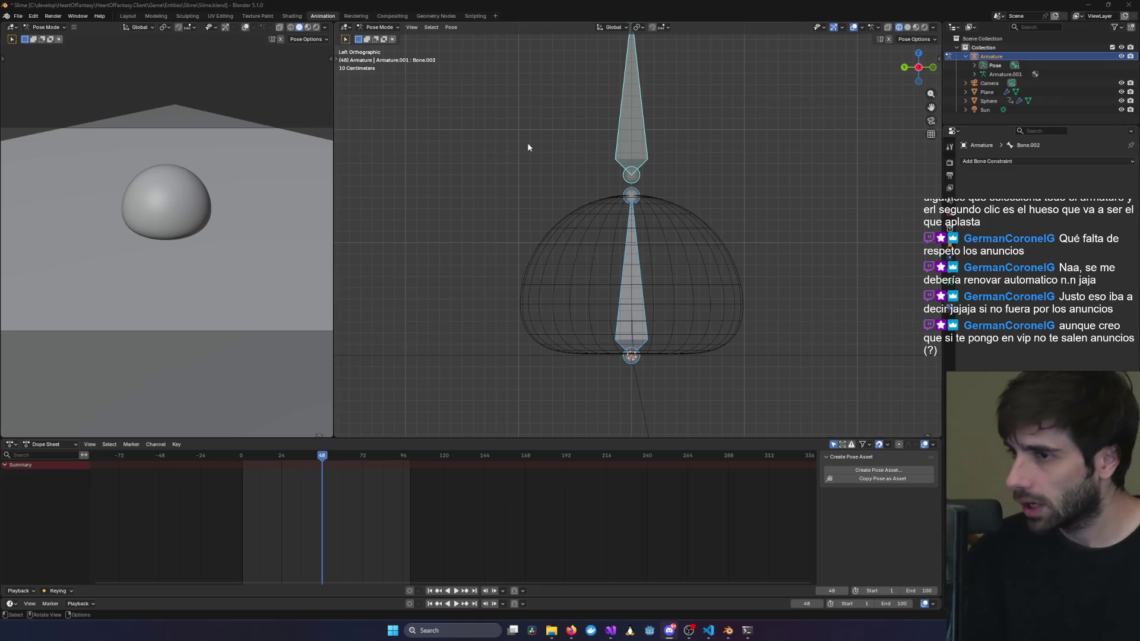
Take the armature into Edit Mode and back to Pose Mode, selecting the lower then upper bone.
click(379, 27)
click(382, 48)
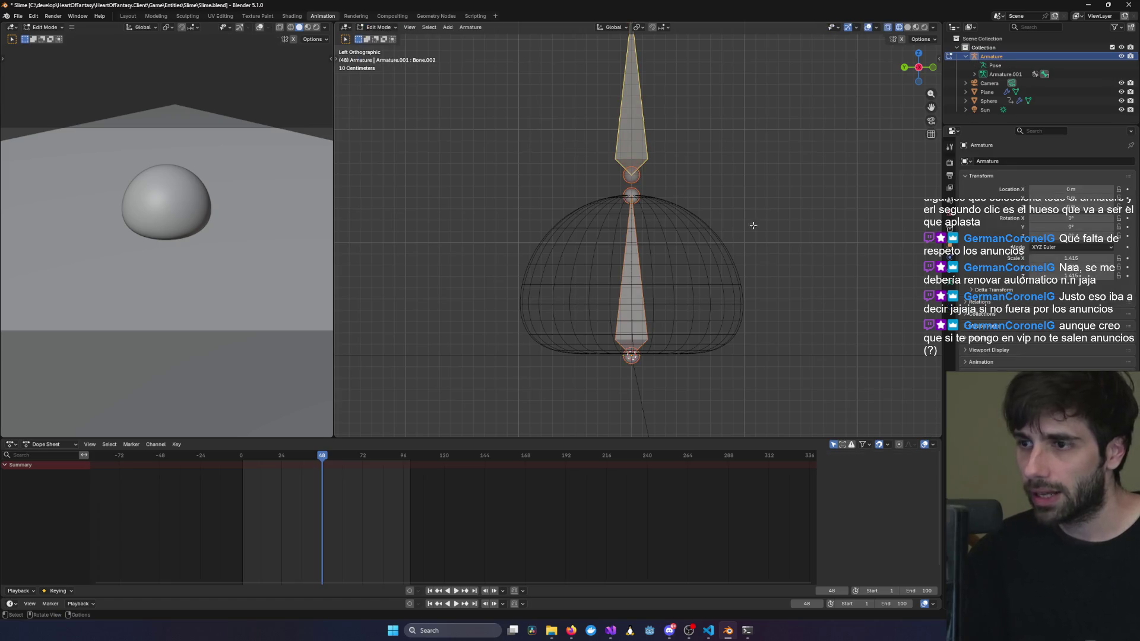
click(633, 280)
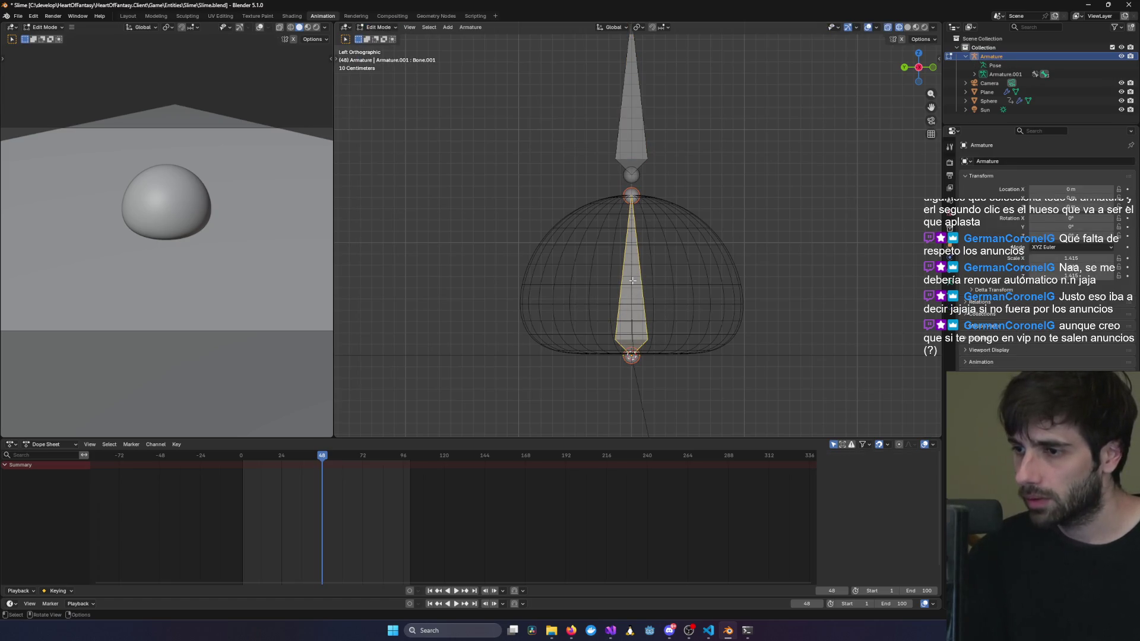
click(378, 27)
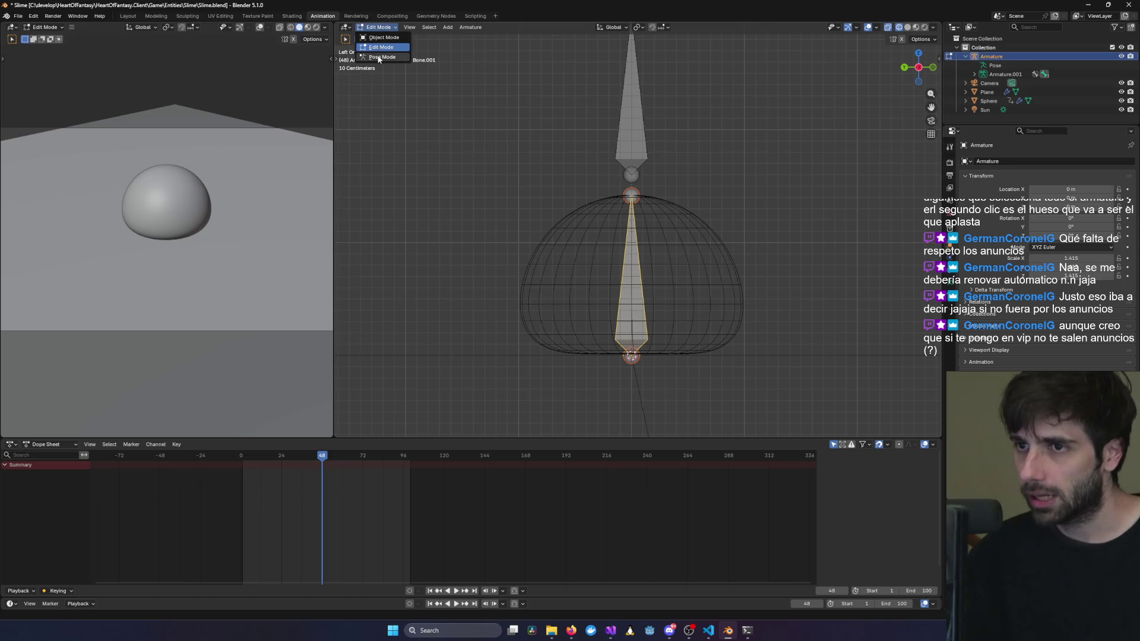
click(382, 57)
shift+click(631, 123)
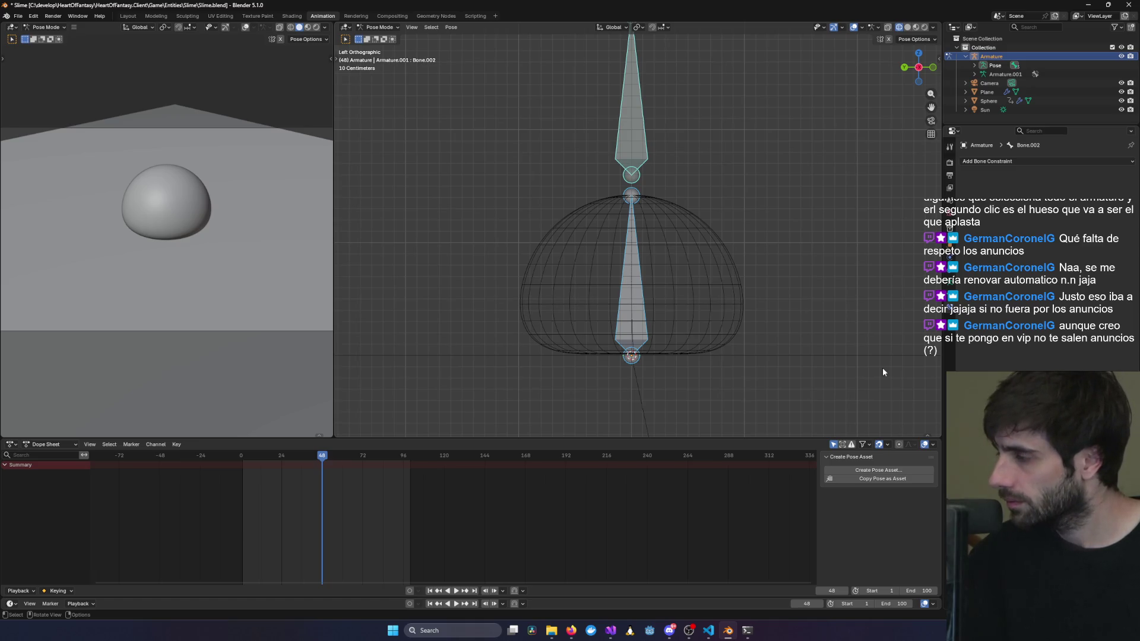
Clear the selection, select only Bone.001, and open the Add Bone Constraint list.
key(alt+Tab)
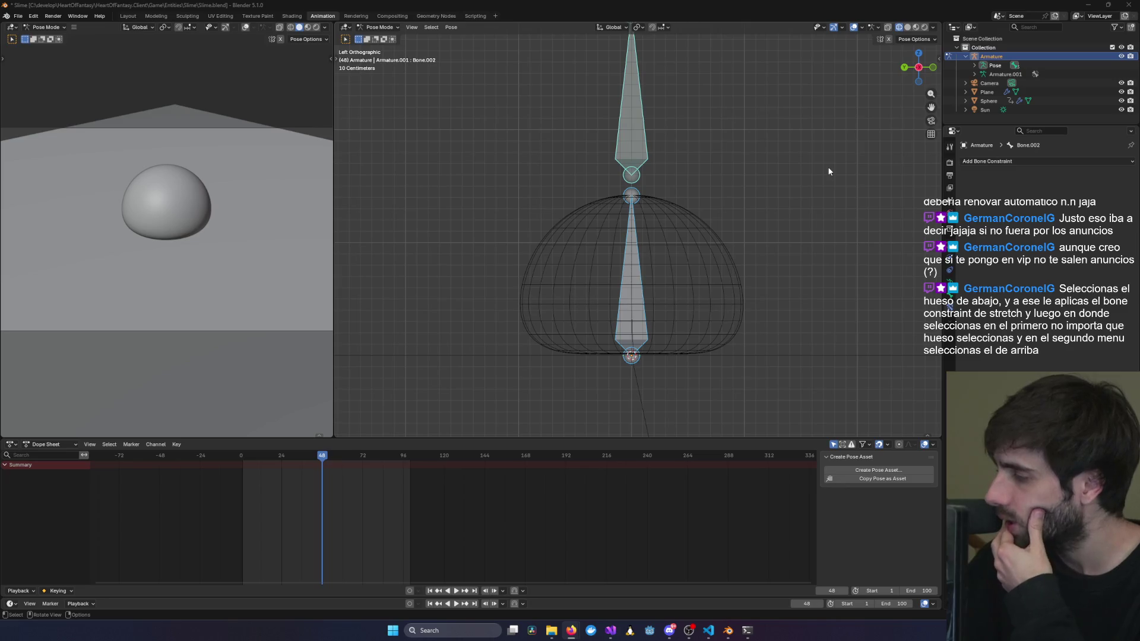
click(660, 297)
click(637, 281)
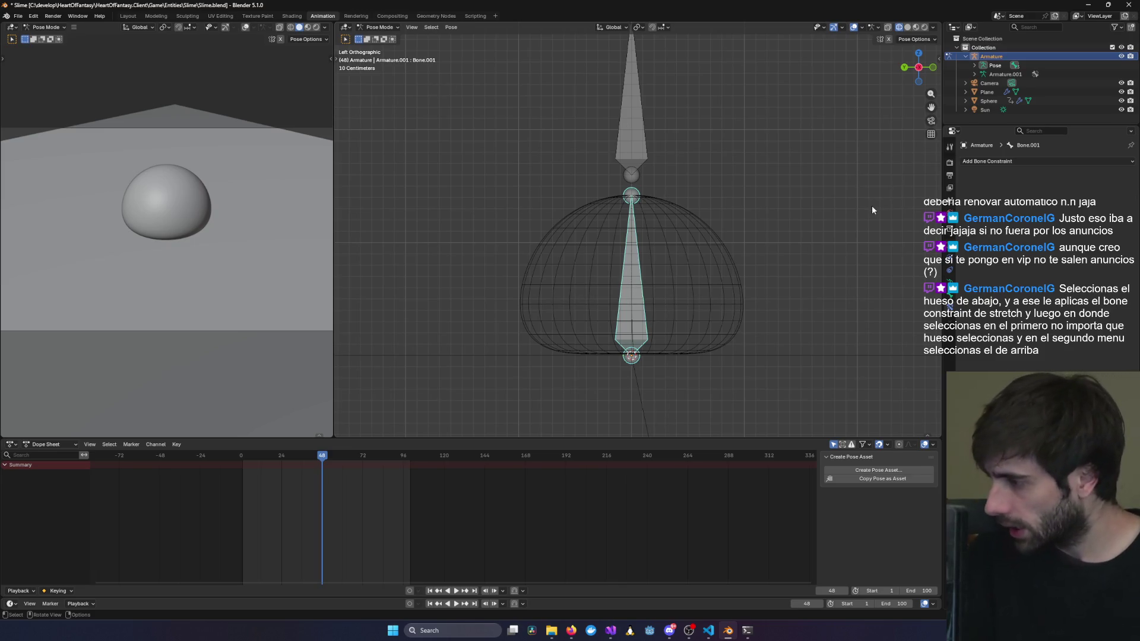
click(987, 160)
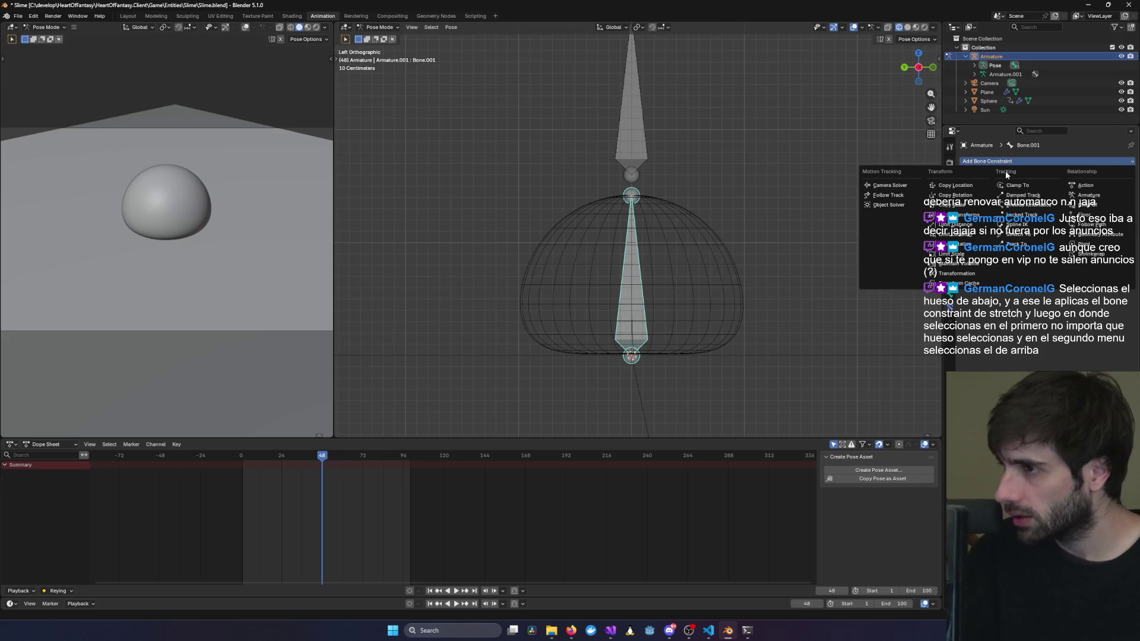
Add a Stretch To constraint to Bone.001 with the Armature as target and Bone.002 as target bone.
click(1018, 235)
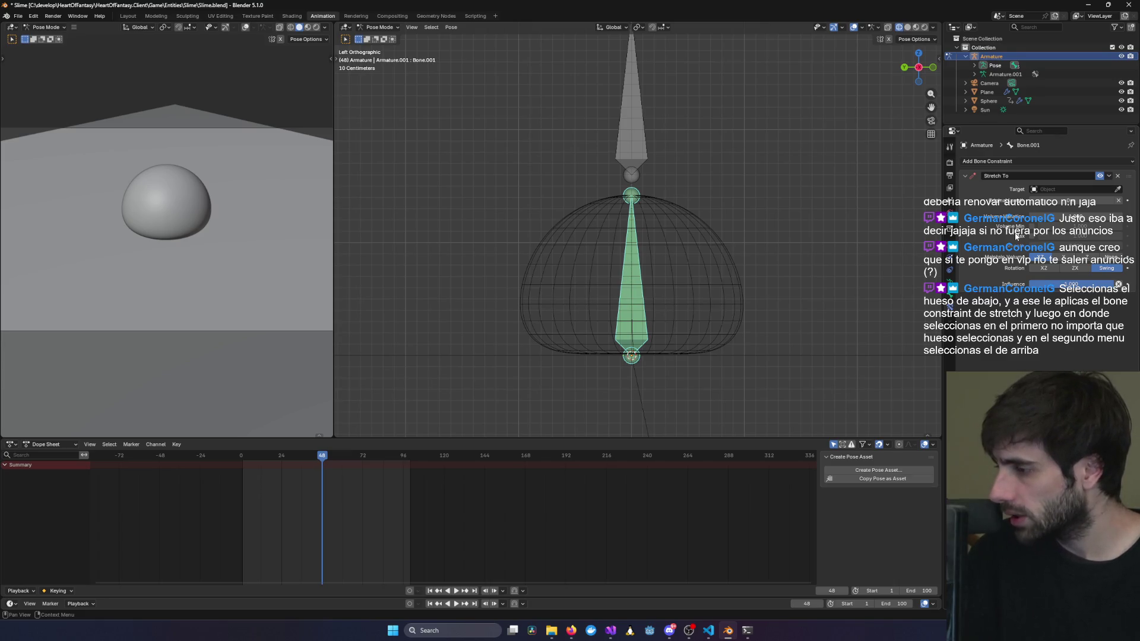
click(1071, 189)
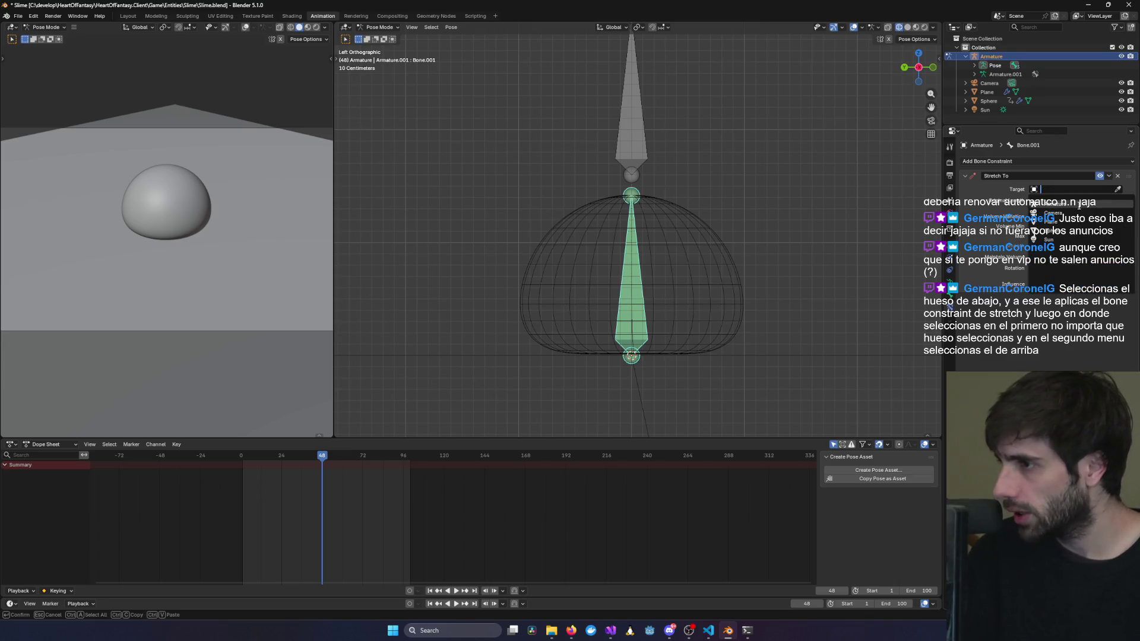
click(1079, 204)
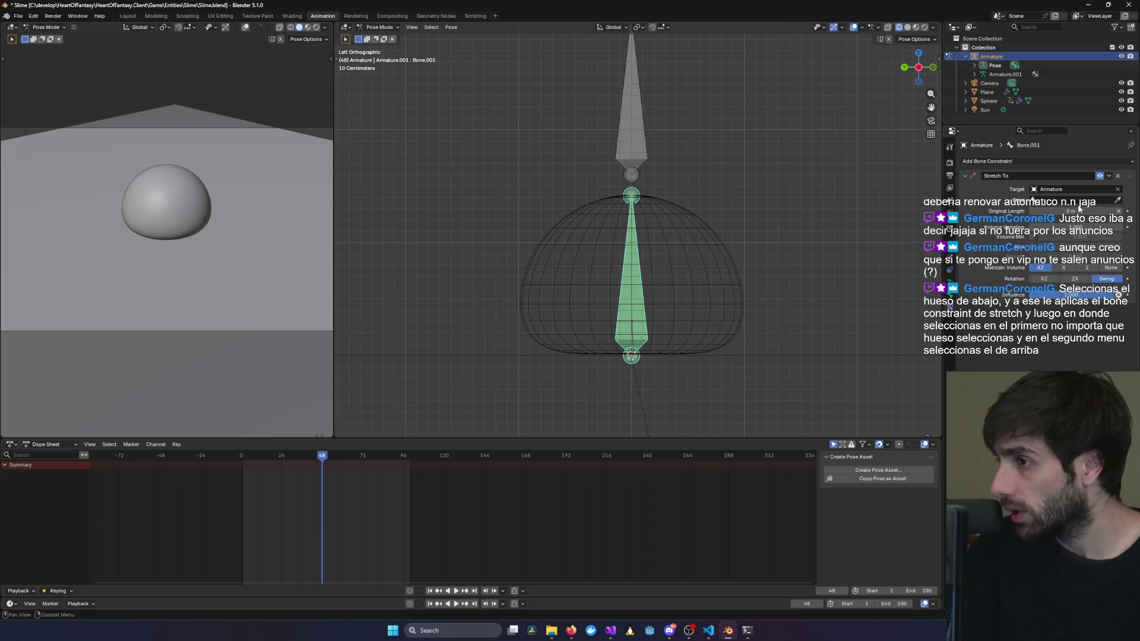
click(1118, 189)
click(1118, 189)
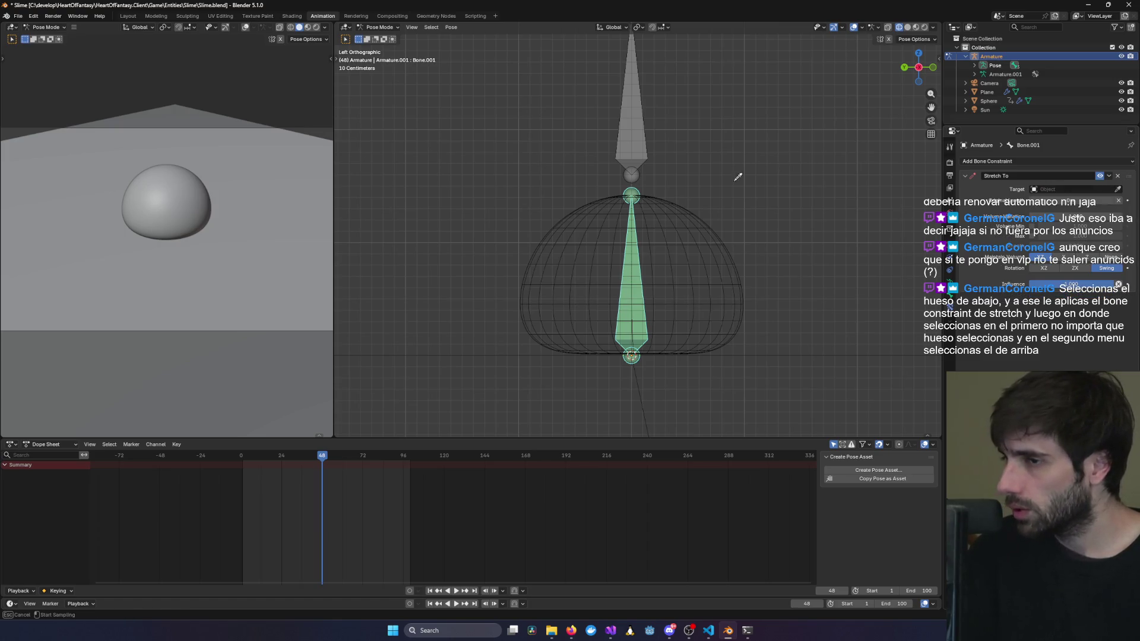
click(641, 127)
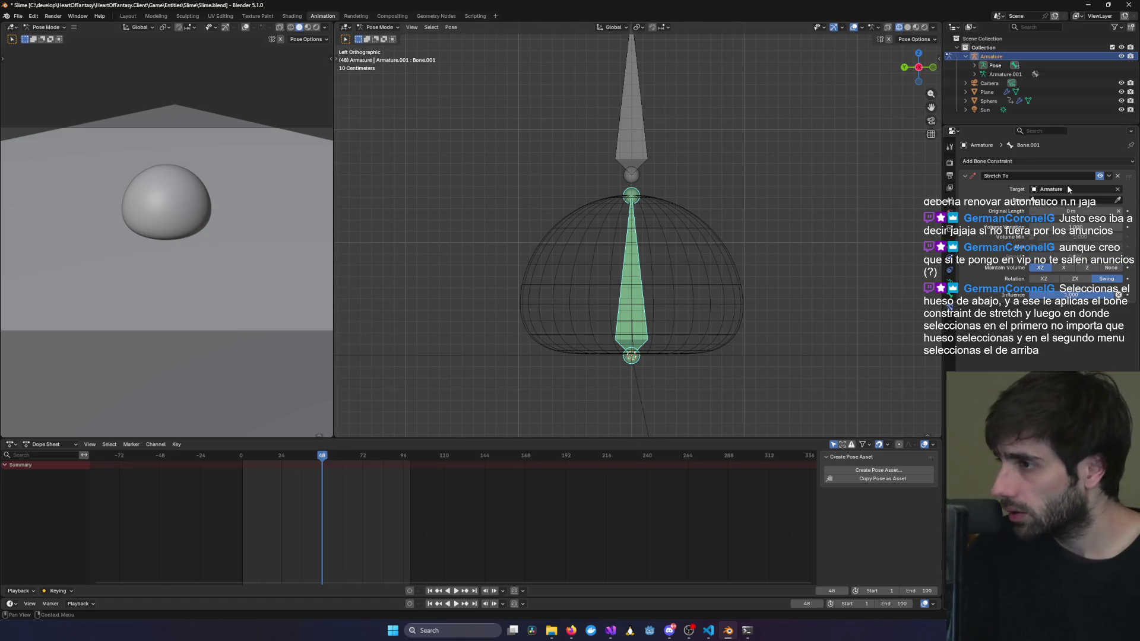
click(1120, 203)
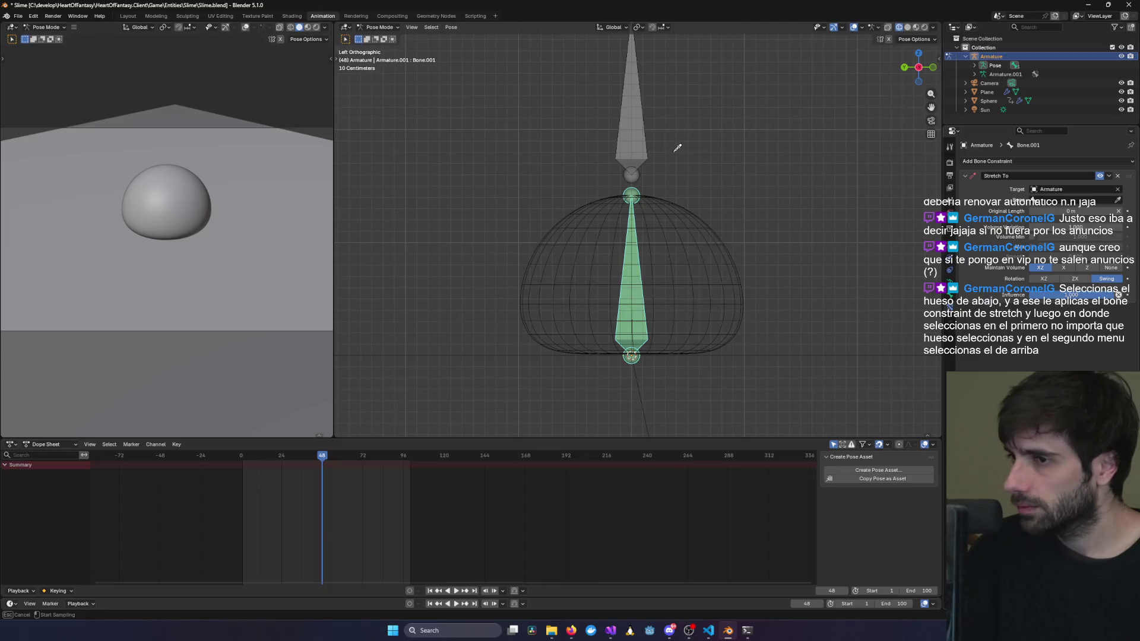
click(631, 137)
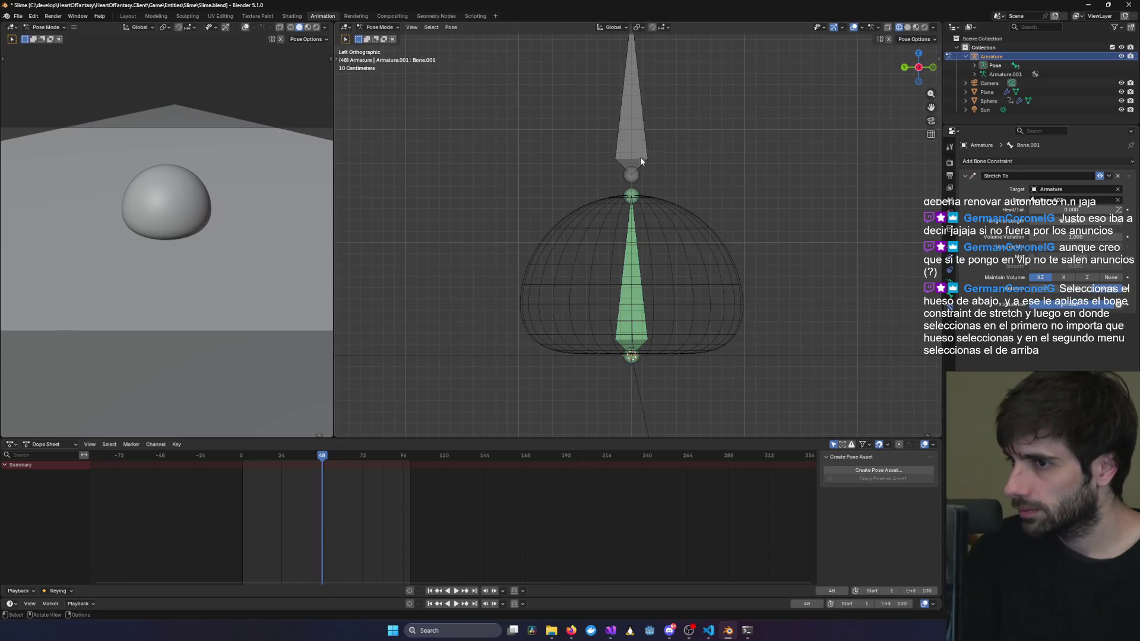
click(619, 153)
Move Bone.002 to watch the lower bone stretch after it, then undo the move.
key(g)
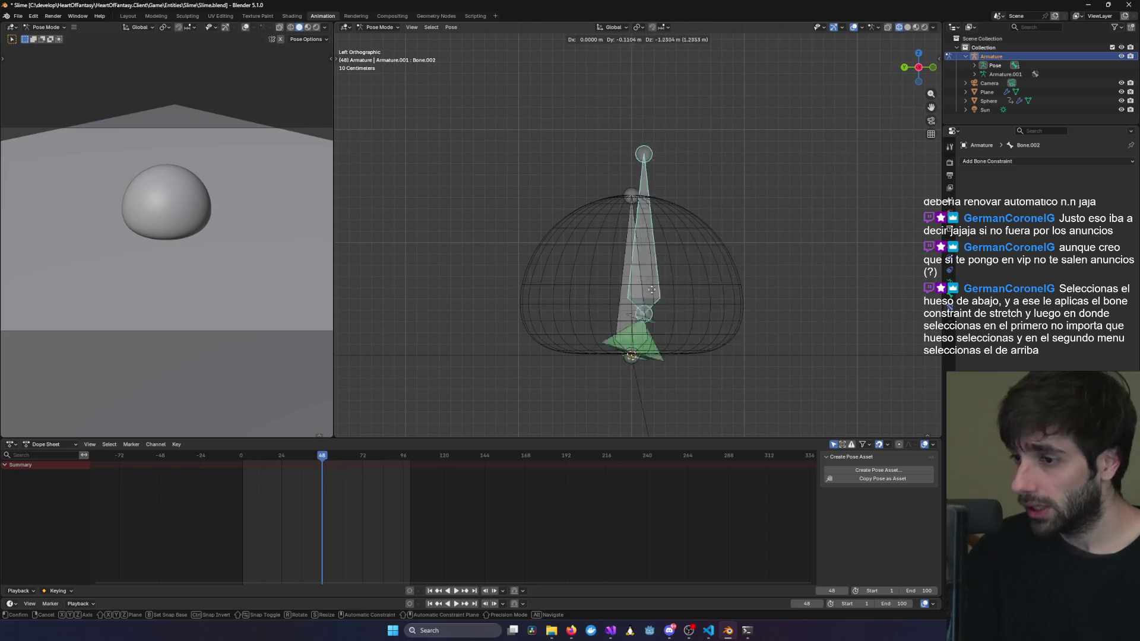
click(700, 132)
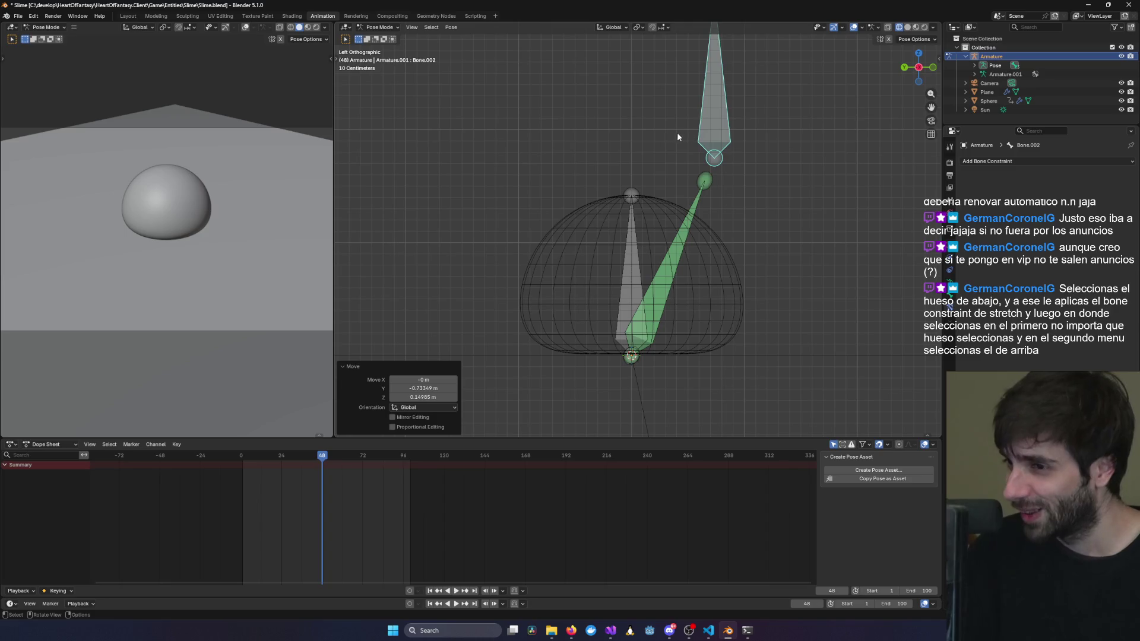
click(644, 134)
key(ctrl+z)
key(ctrl+z)
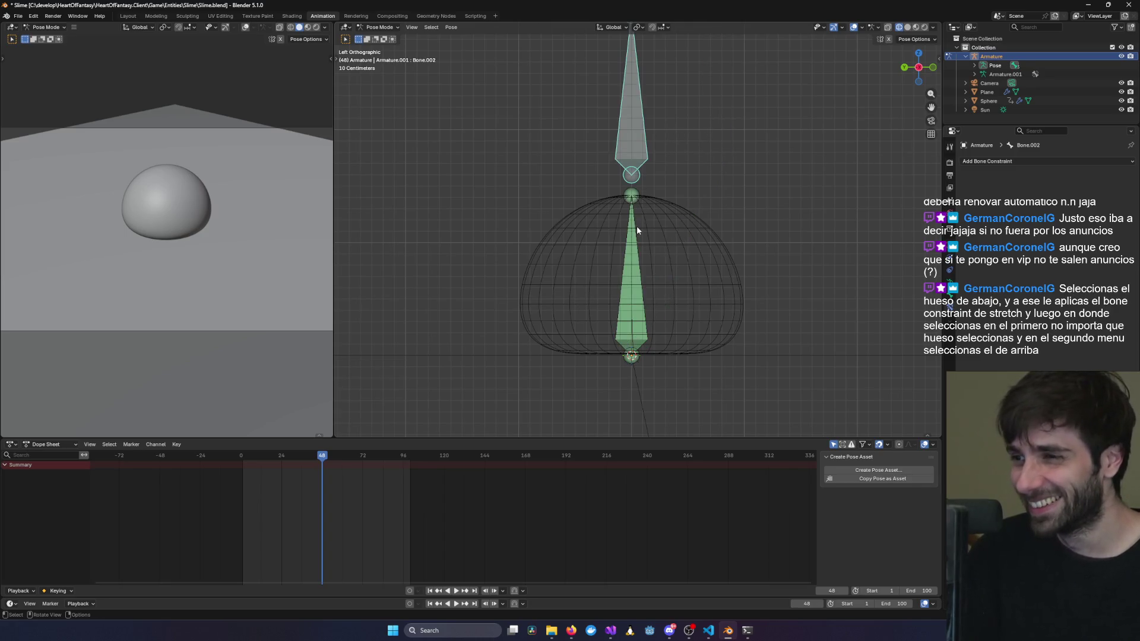
click(636, 226)
scroll(637, 225, up, 5)
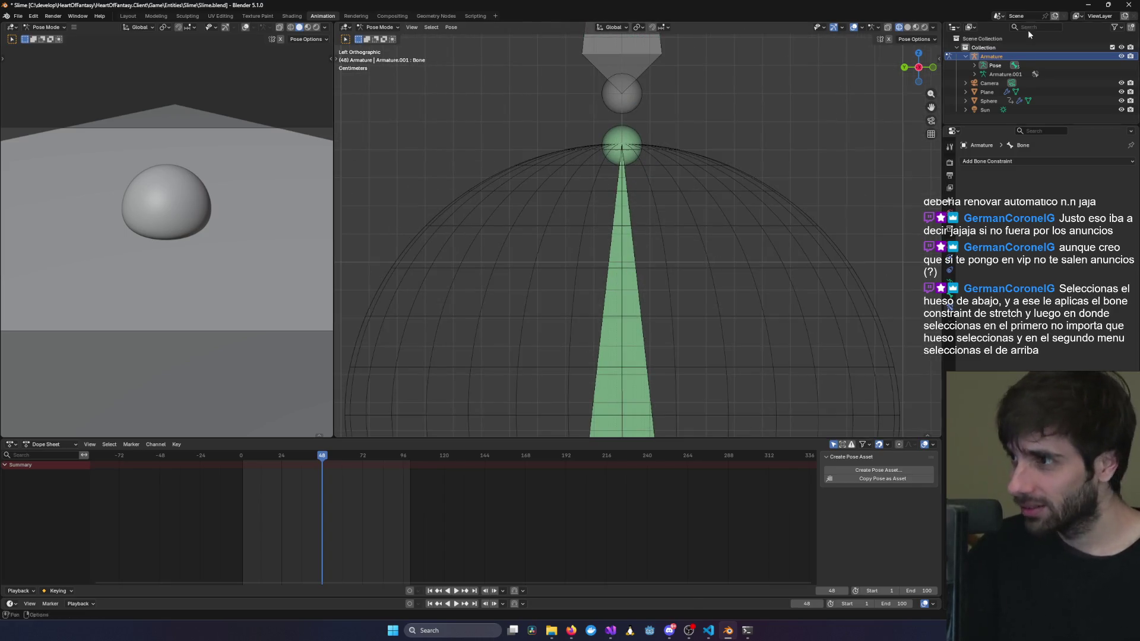
Inspect Armature.001's pose bones Bone.001, Bone.002 and Bone, then undo, removing the armature.
click(995, 75)
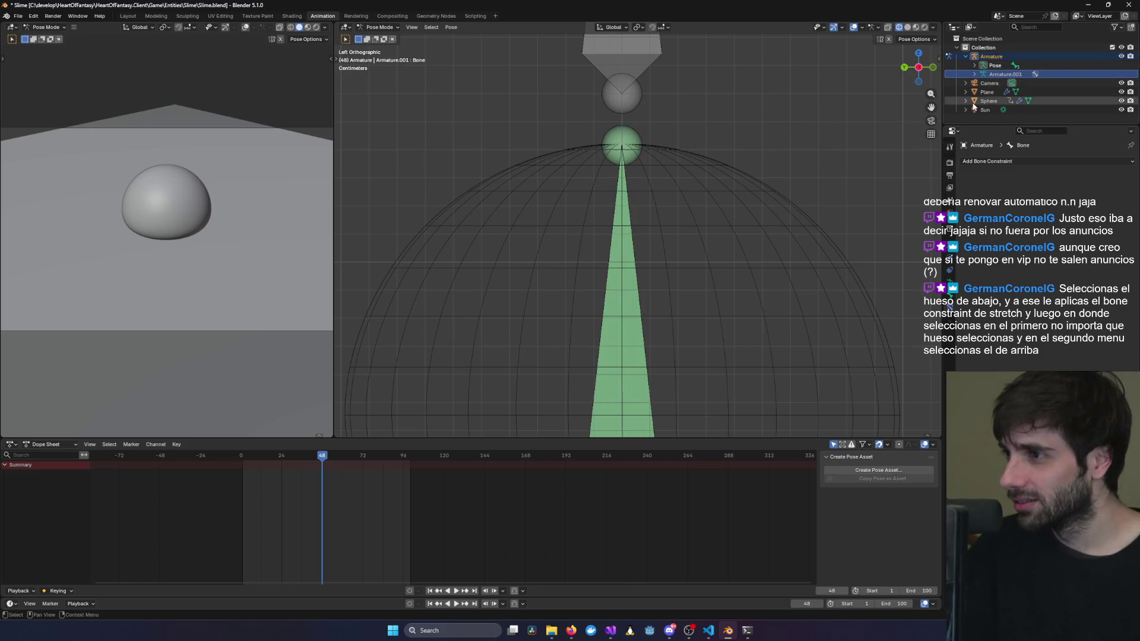
click(974, 65)
click(1013, 84)
click(1014, 93)
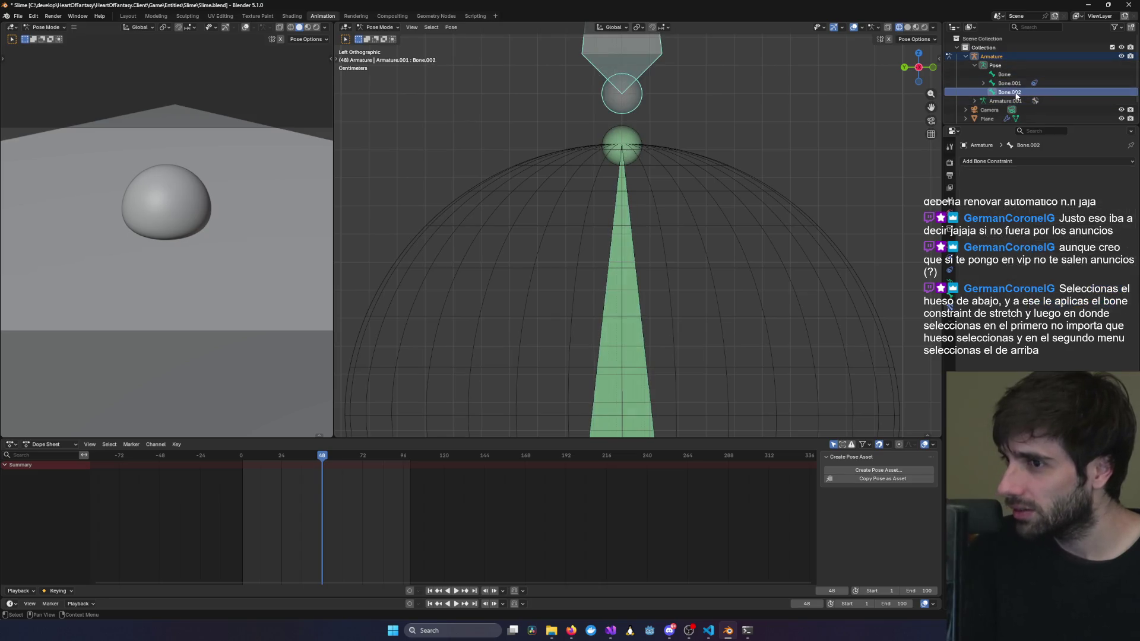
click(1014, 75)
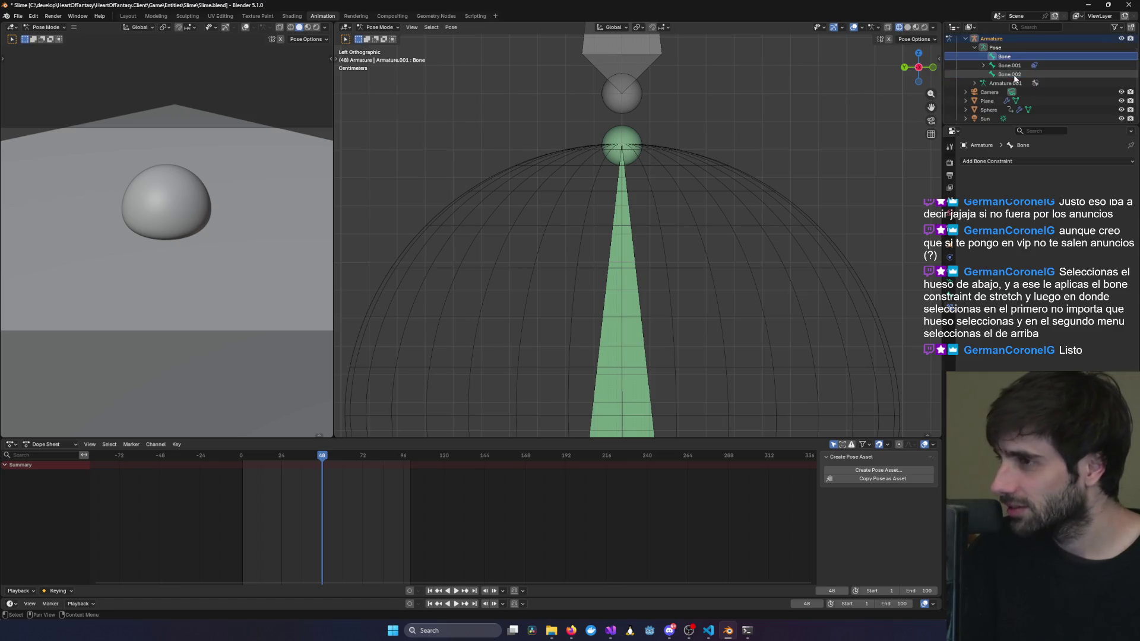
scroll(1010, 69, down, 2)
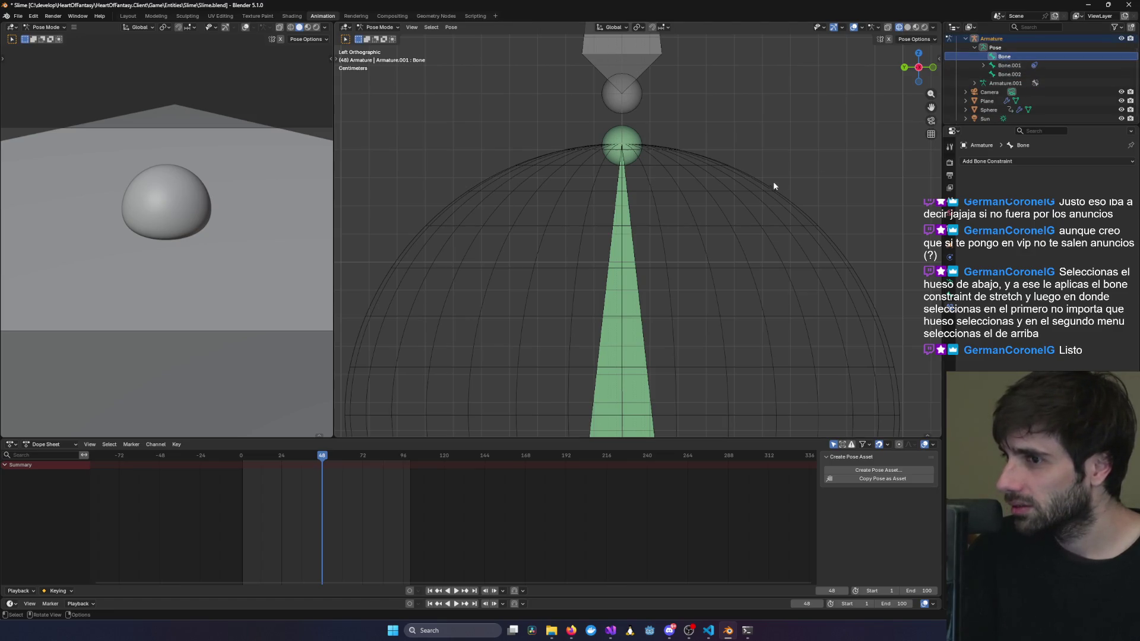
scroll(804, 159, down, 3)
scroll(1039, 64, up, 2)
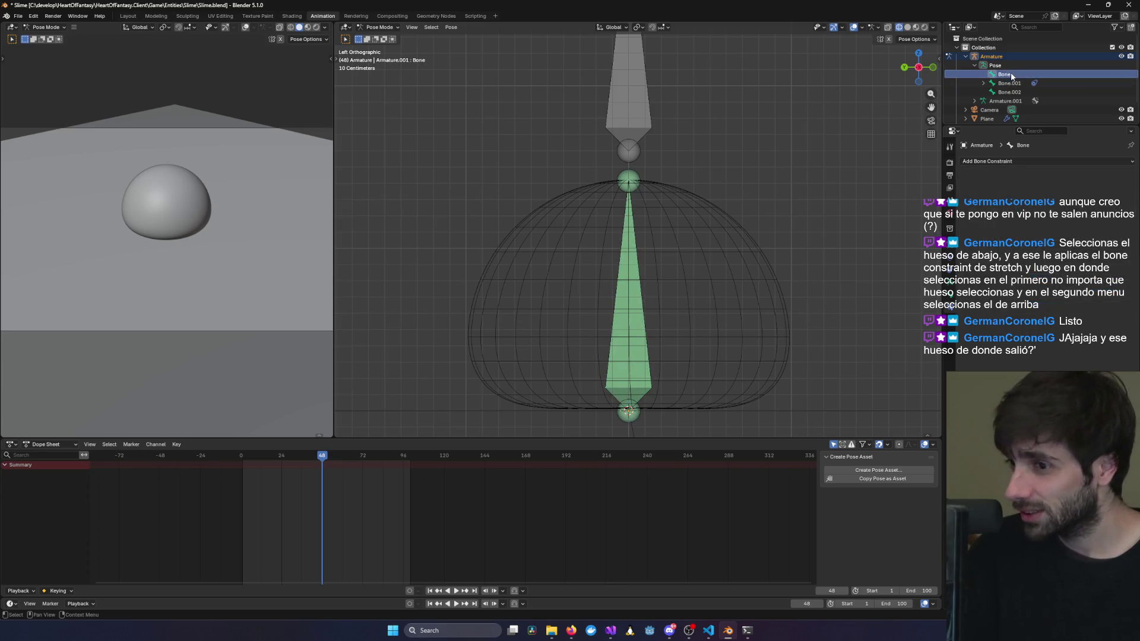
key(ctrl+z)
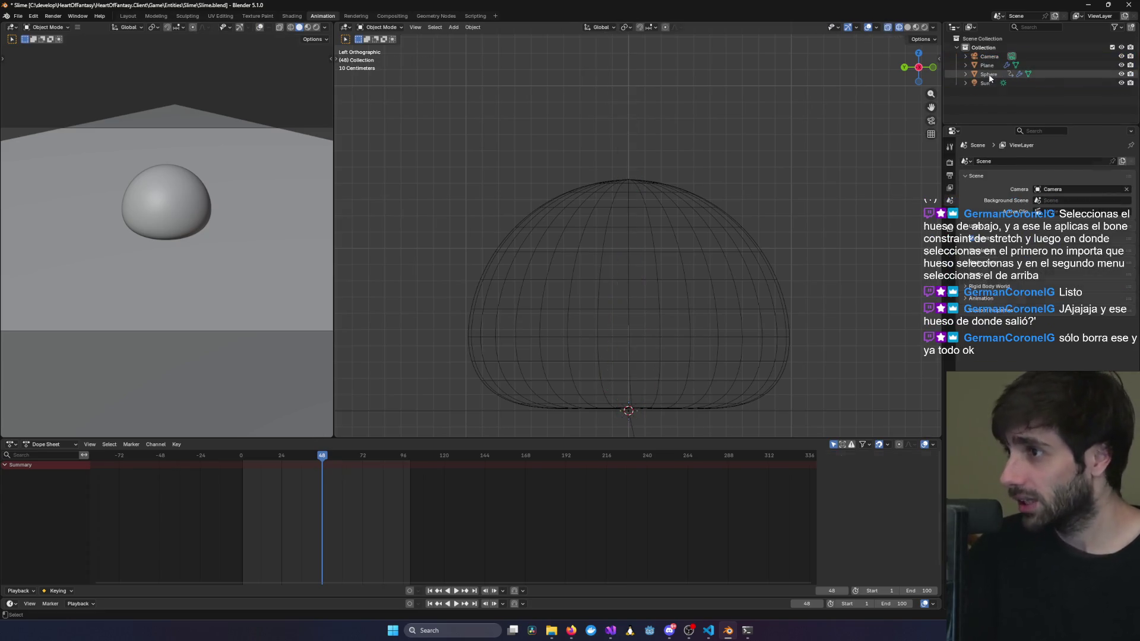
Redo to restore the armature, browse its pose bones, then undo once more.
key(ctrl+shift+z)
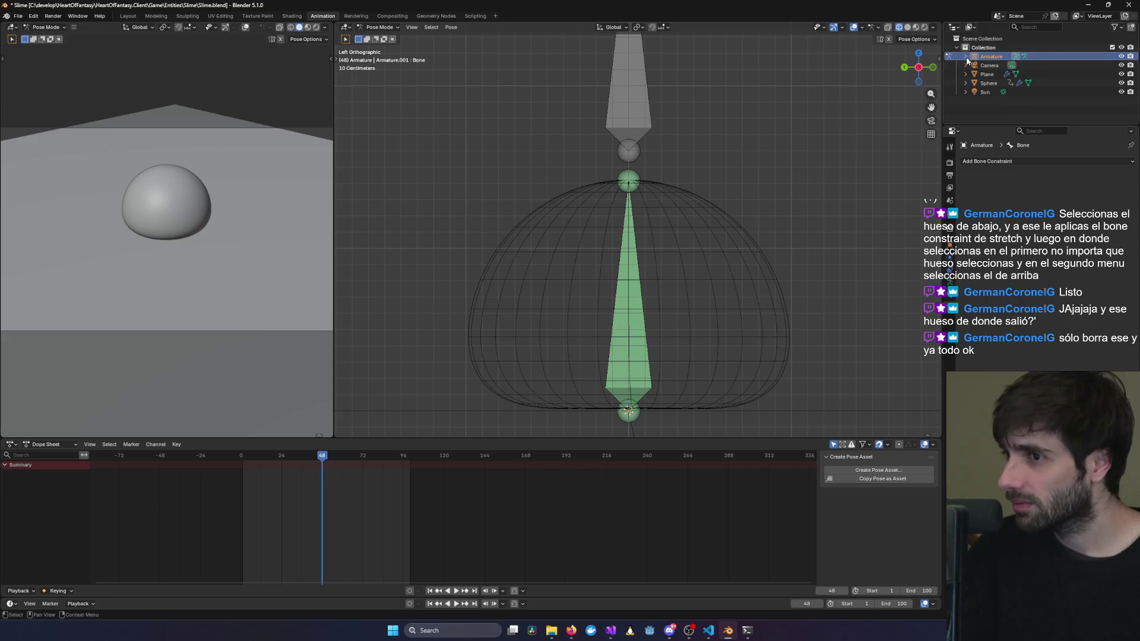
click(965, 56)
click(974, 65)
click(998, 90)
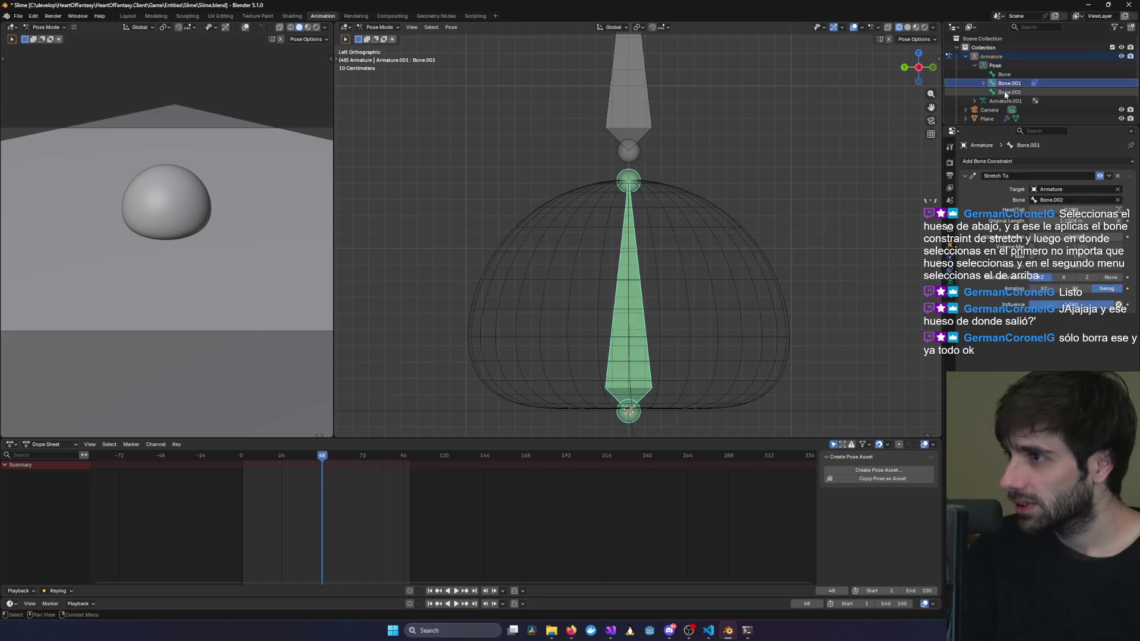
key(ctrl+z)
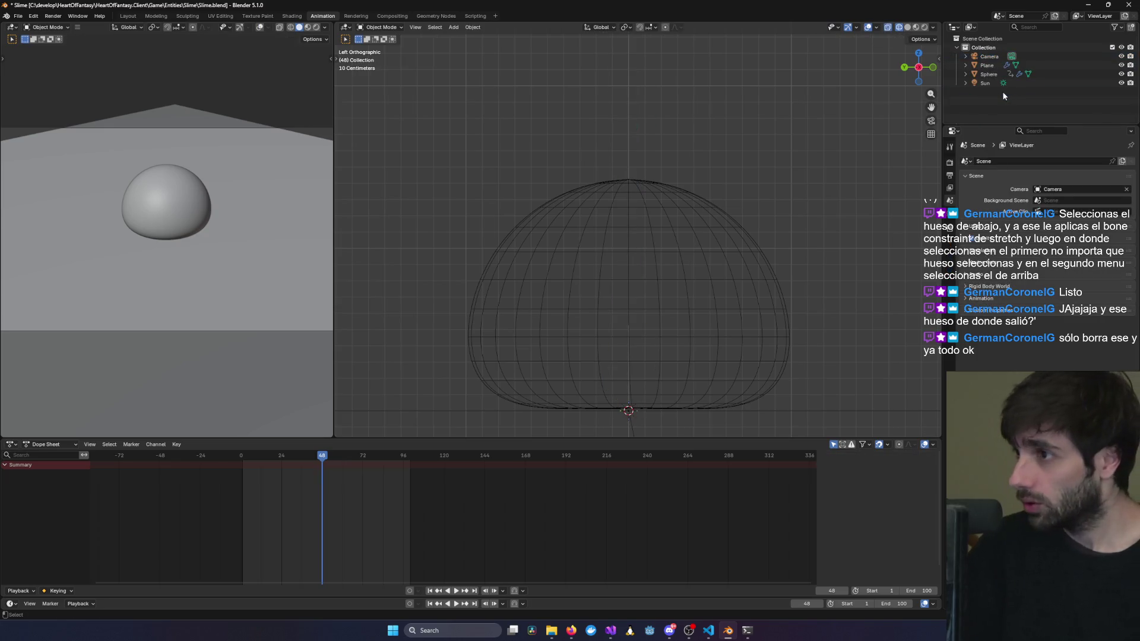
Redo again, expand Bone.001's Constraints under Armature > Pose, and select Bone.002.
key(ctrl+shift+z)
click(966, 56)
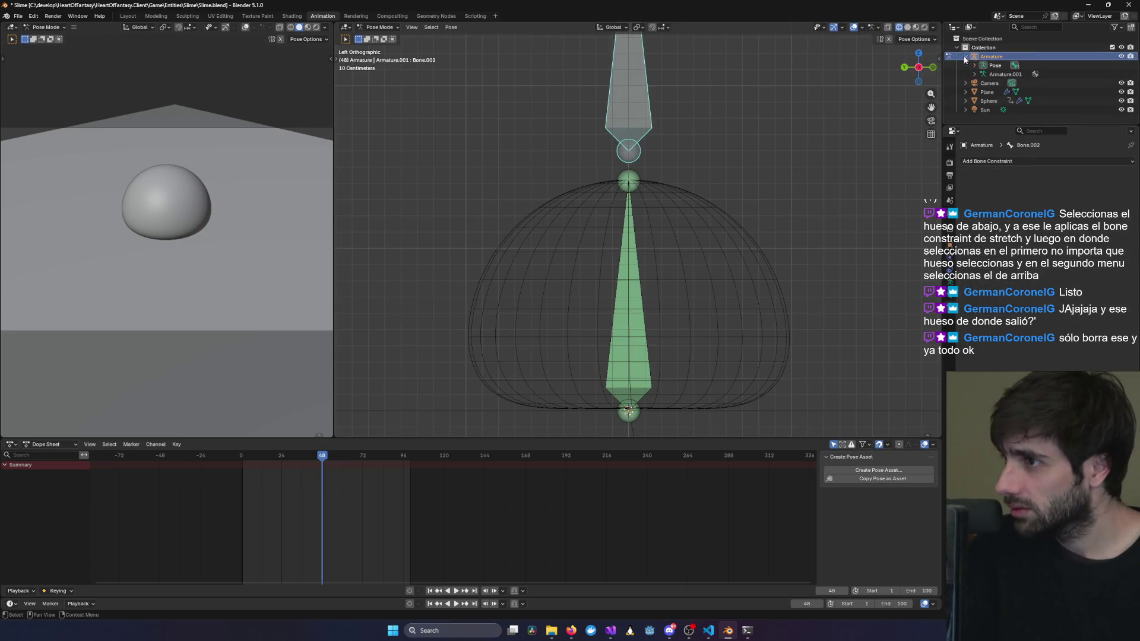
click(975, 65)
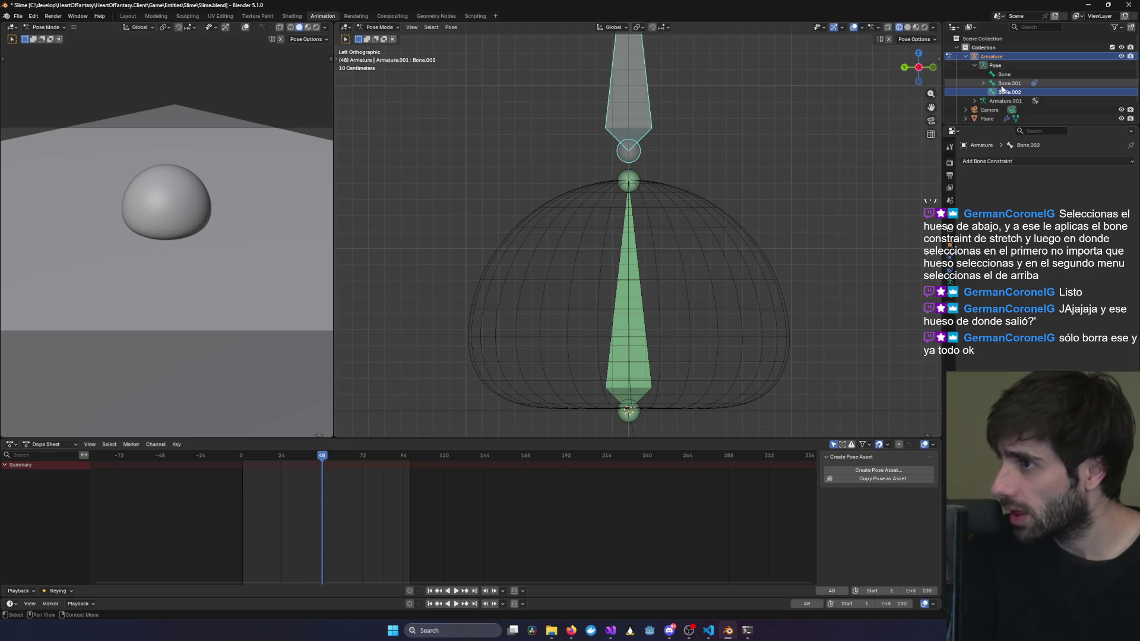
click(983, 83)
click(1010, 83)
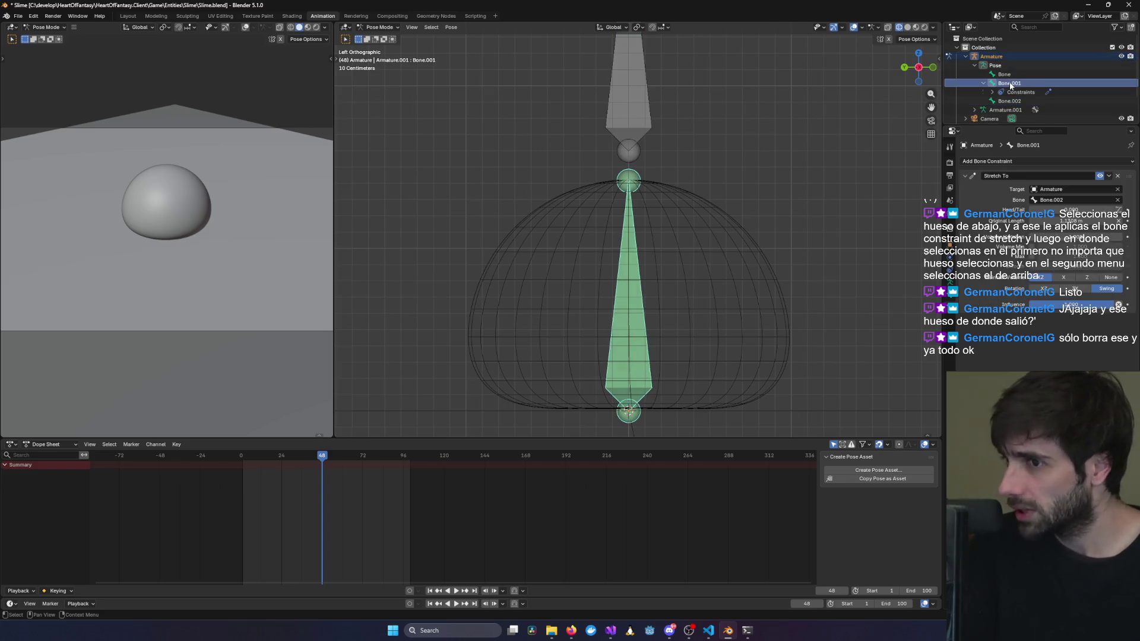
click(629, 107)
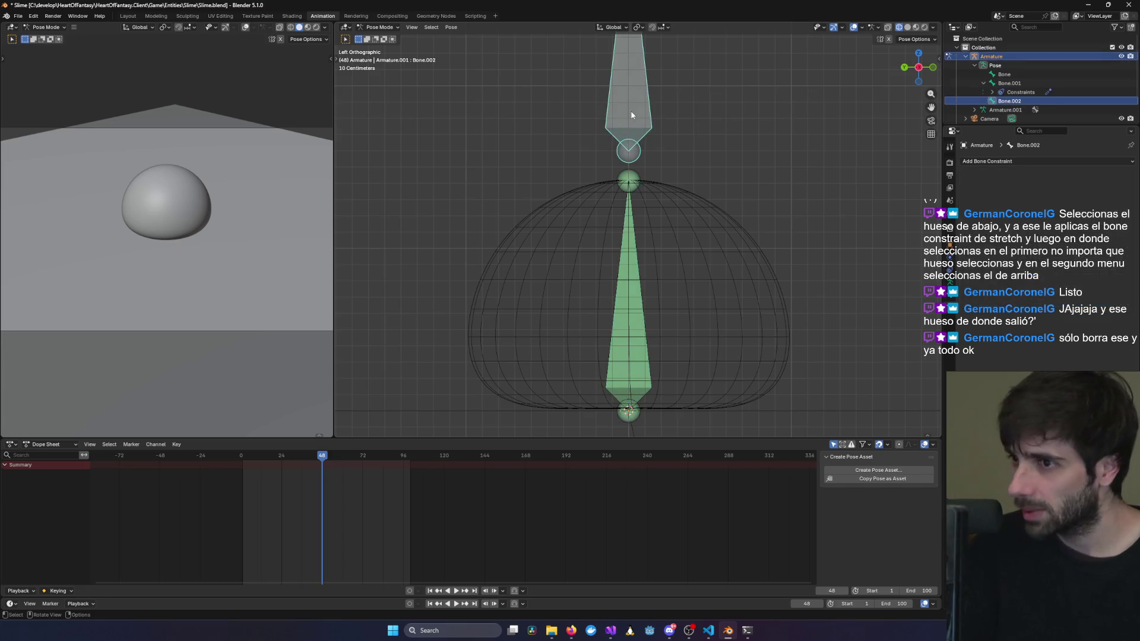
Drag the upper and bottom bones aside in Pose Mode, then enter Edit Mode.
drag(631, 115, 868, 143)
click(642, 181)
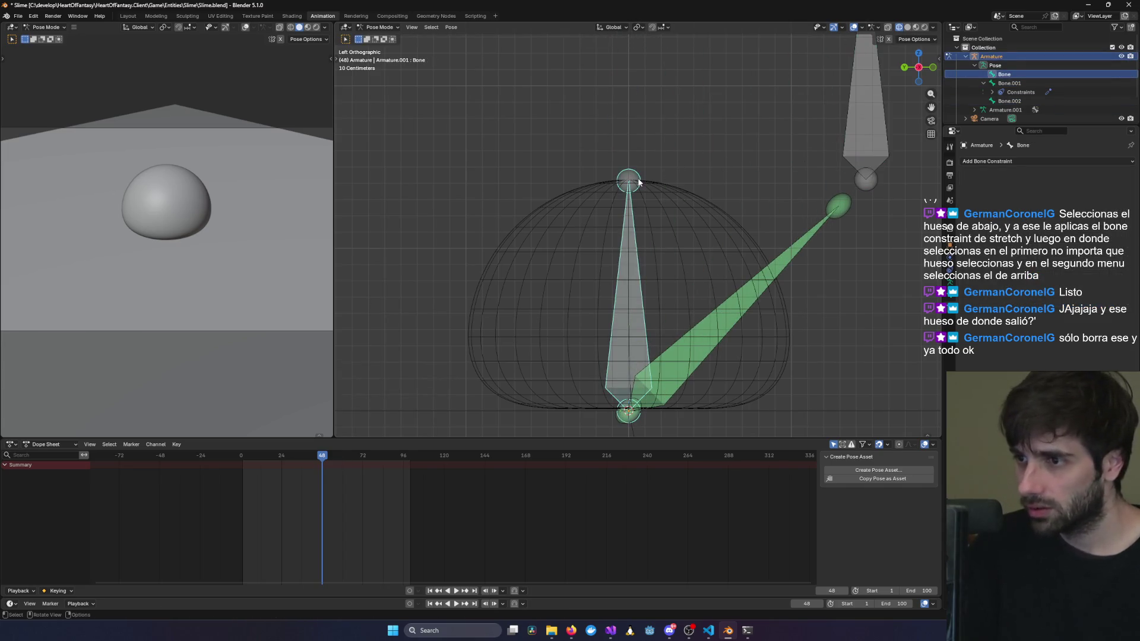
mouse_move(641, 181)
mouse_down()
mouse_move(694, 159)
mouse_move(465, 53)
mouse_up()
click(379, 27)
click(384, 47)
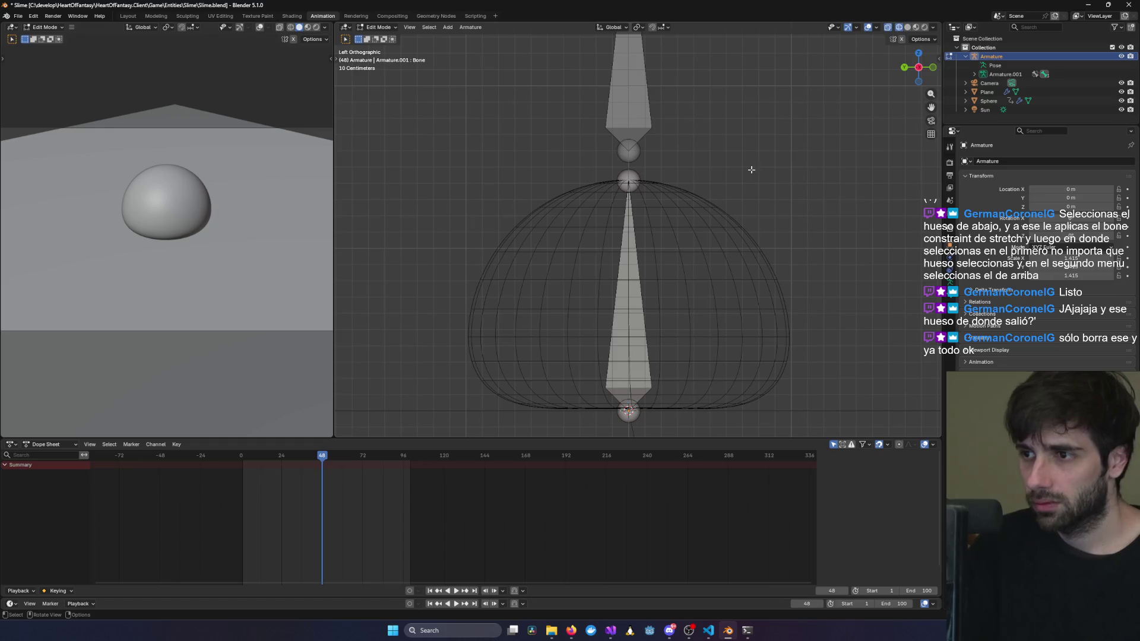
Move Bone.001 and Bone out to the right of the sphere to tell them apart.
click(629, 315)
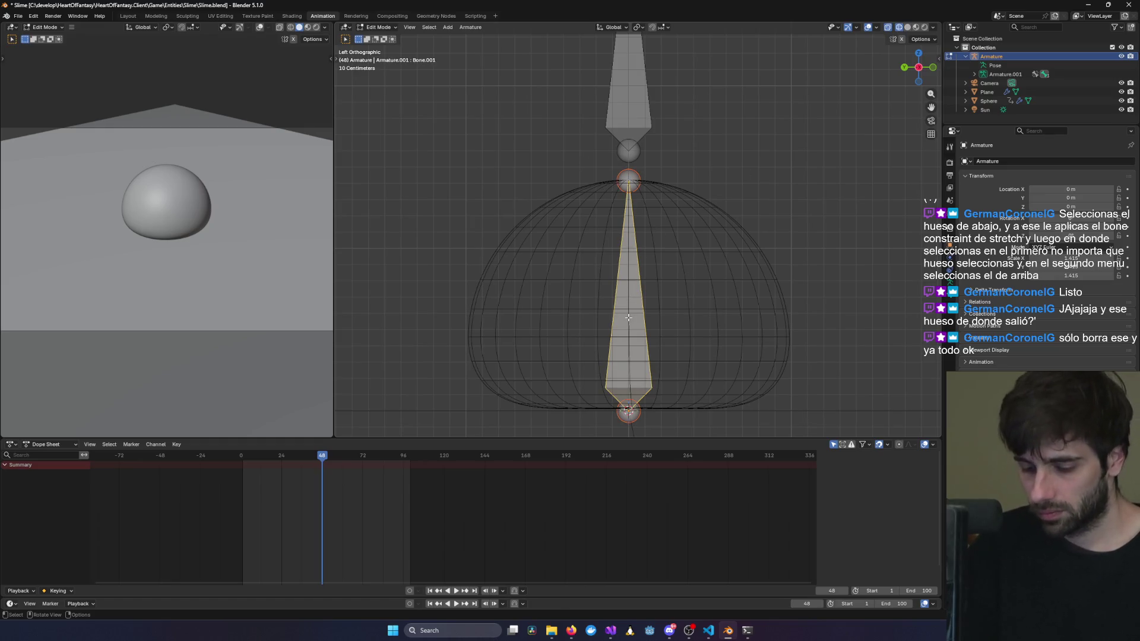
key(g)
click(810, 296)
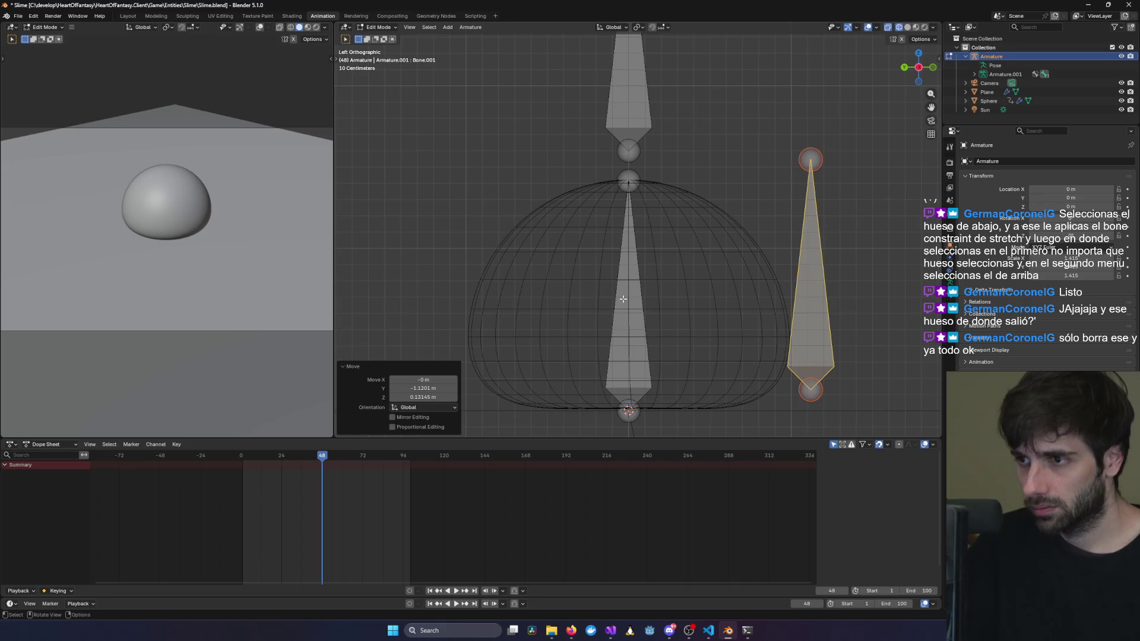
click(623, 298)
key(g)
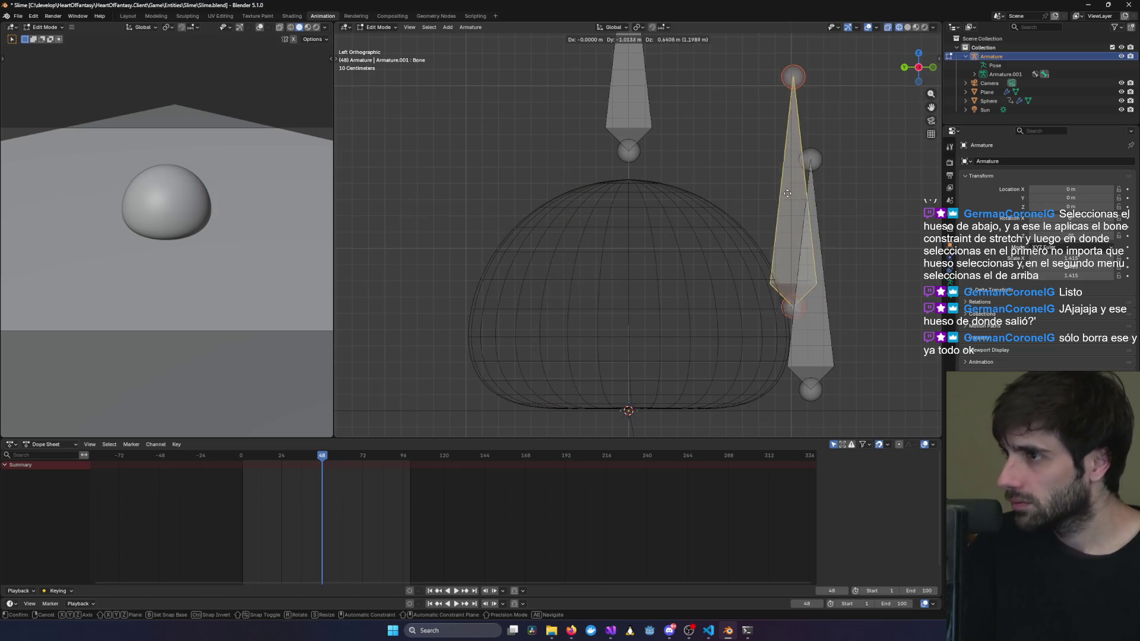
click(784, 190)
Select the moved bones and Outliner entries in turn to identify Bone, Bone.001 and Bone.002.
click(811, 325)
click(776, 209)
click(821, 303)
click(783, 230)
click(820, 303)
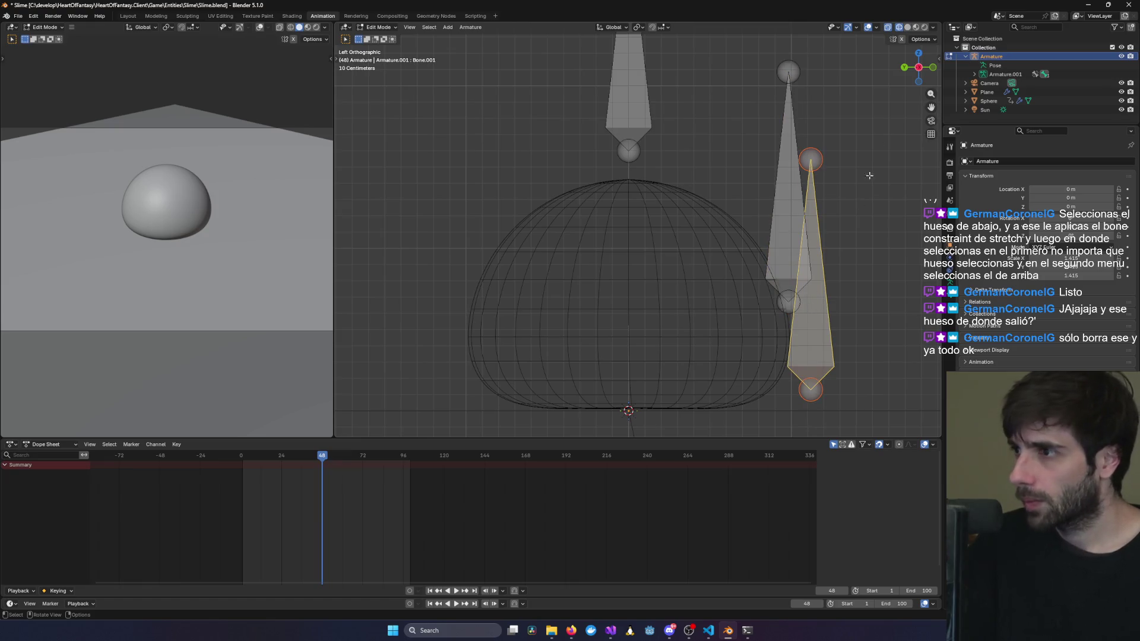
click(973, 75)
click(774, 193)
click(811, 260)
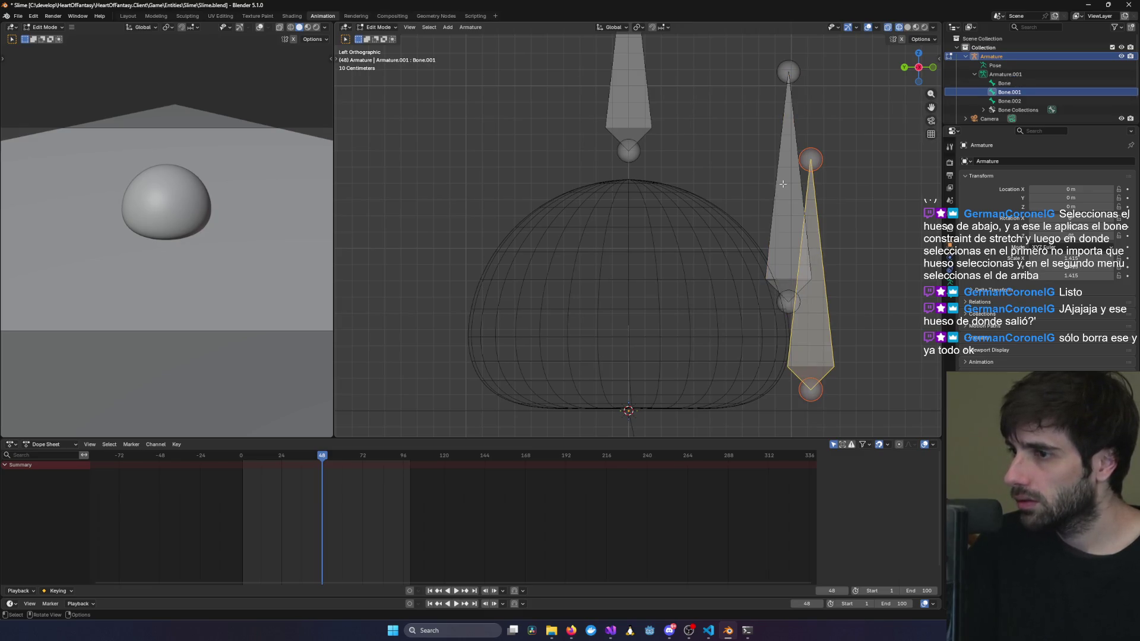
click(782, 184)
click(813, 227)
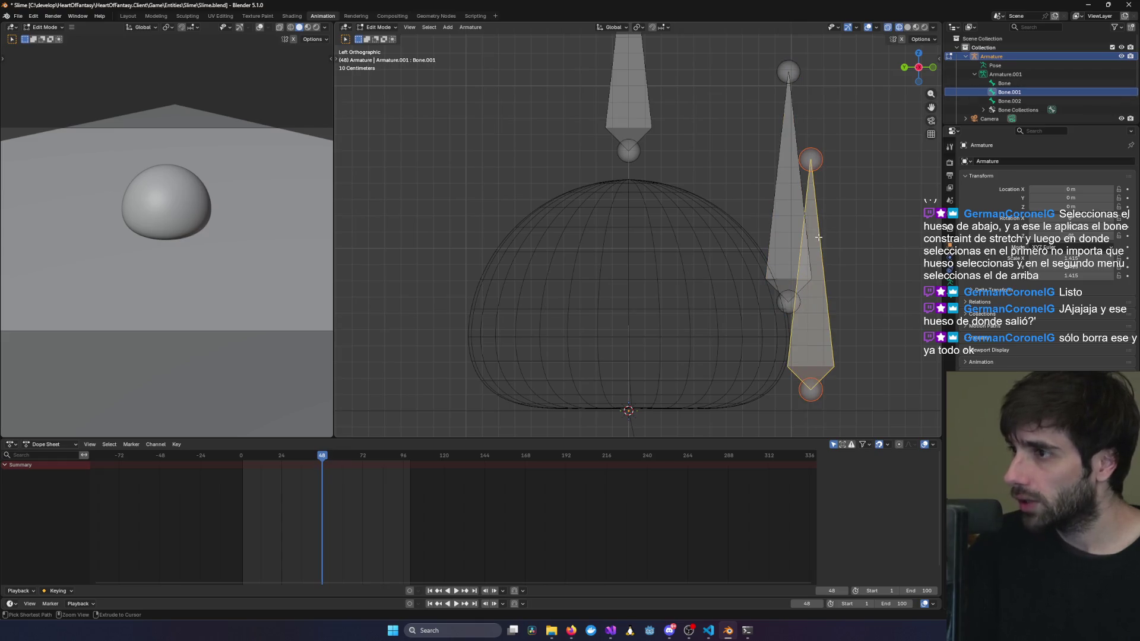
click(1012, 101)
click(1001, 94)
click(1009, 101)
click(1004, 83)
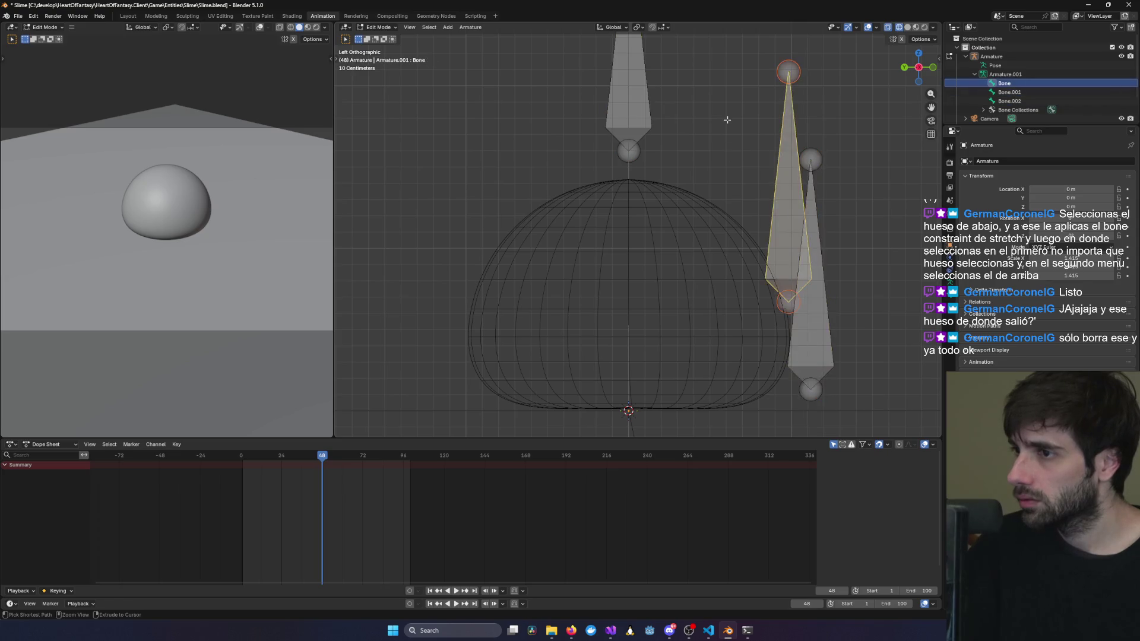
Undo the bone moves, then select Bone.001 and delete it with X > Bones.
key(ctrl+z)
key(ctrl+z)
key(ctrl+z)
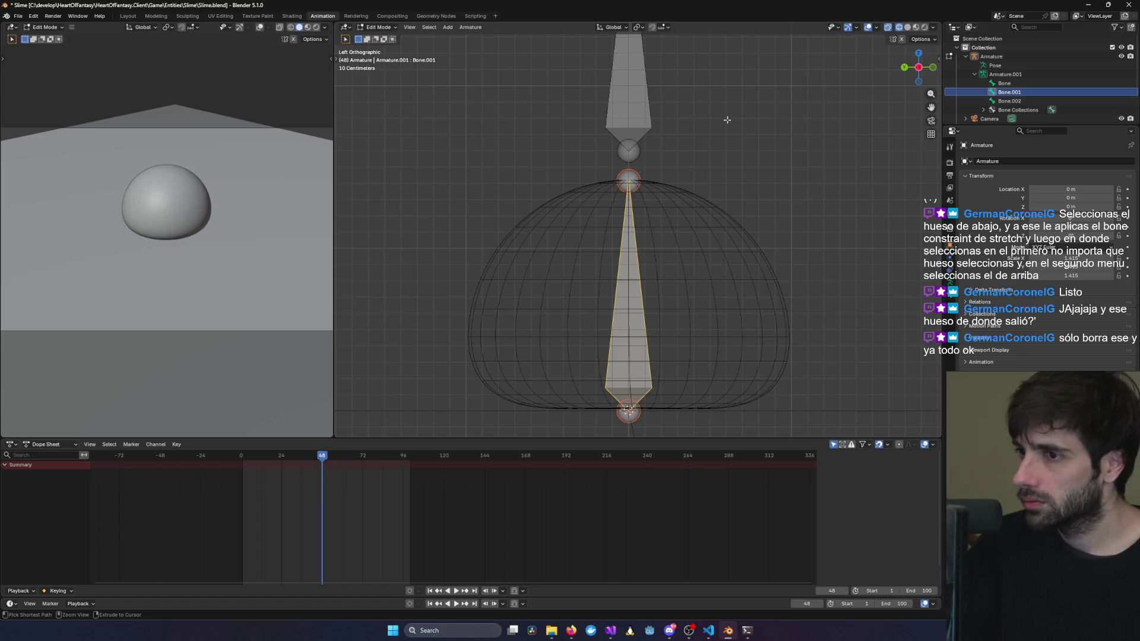
click(1011, 101)
click(1016, 93)
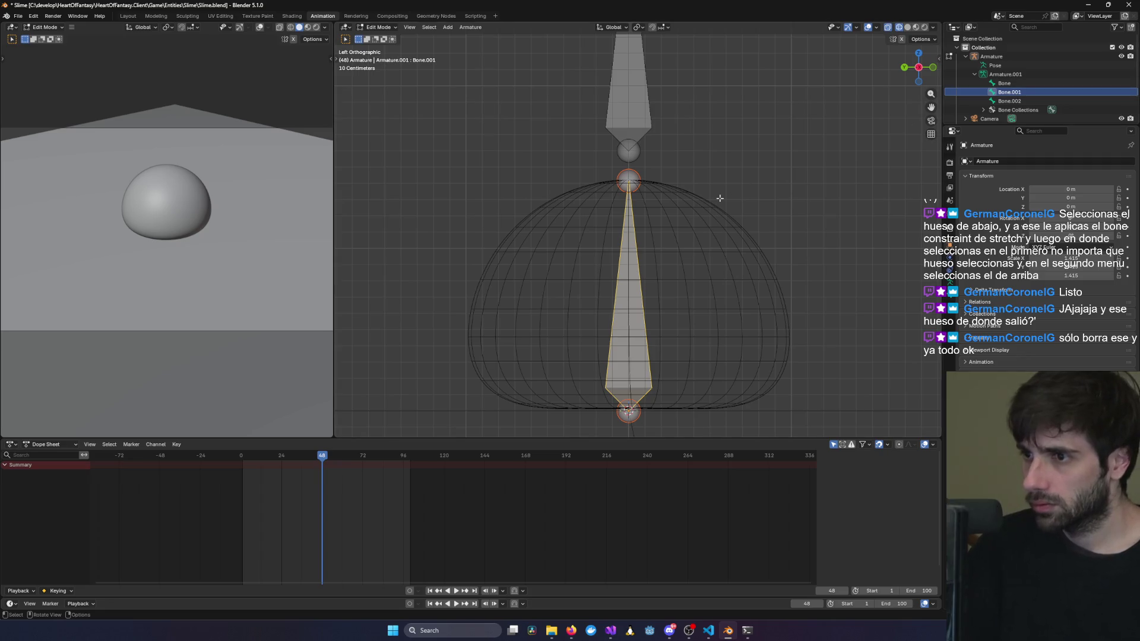
key(x)
click(702, 198)
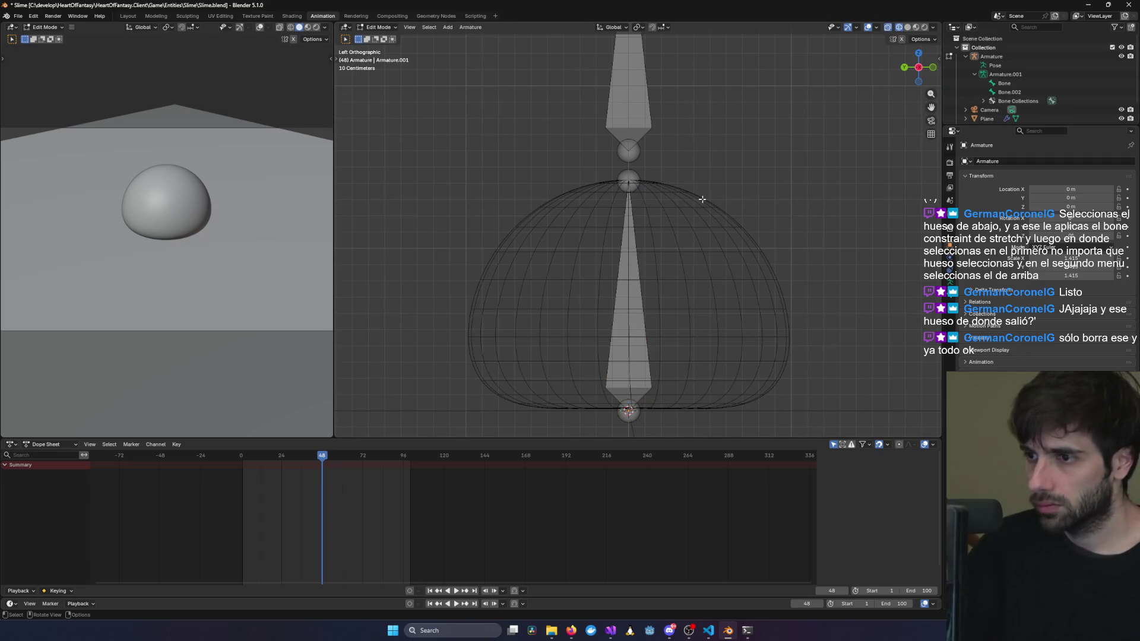
Test-move the upper bone Bone.002, then view the armature from the front.
click(625, 107)
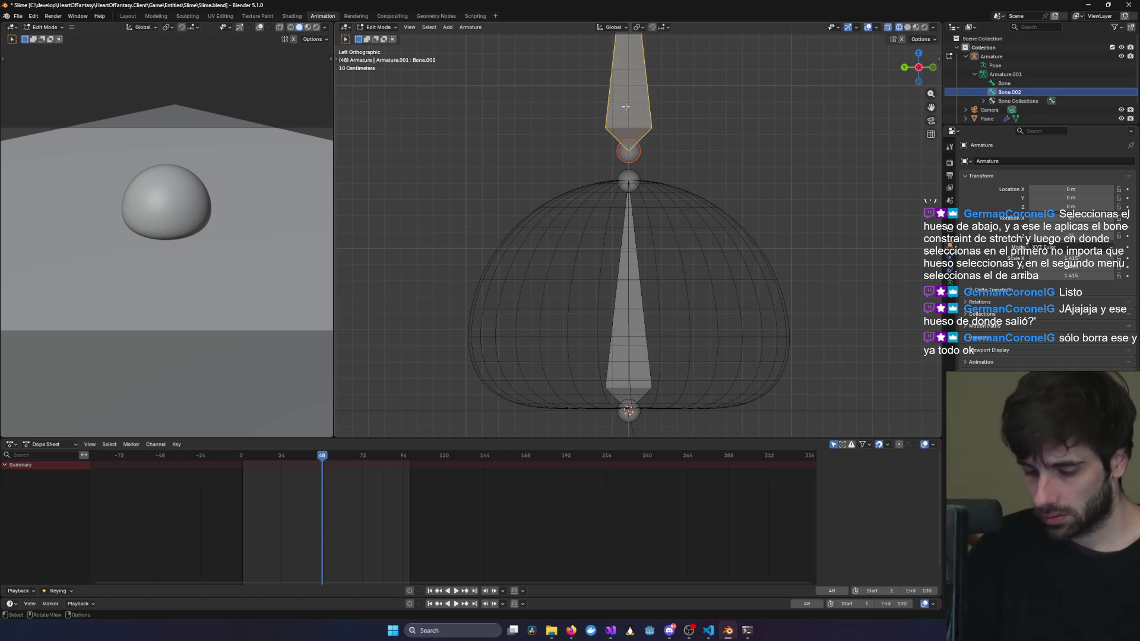
key(g)
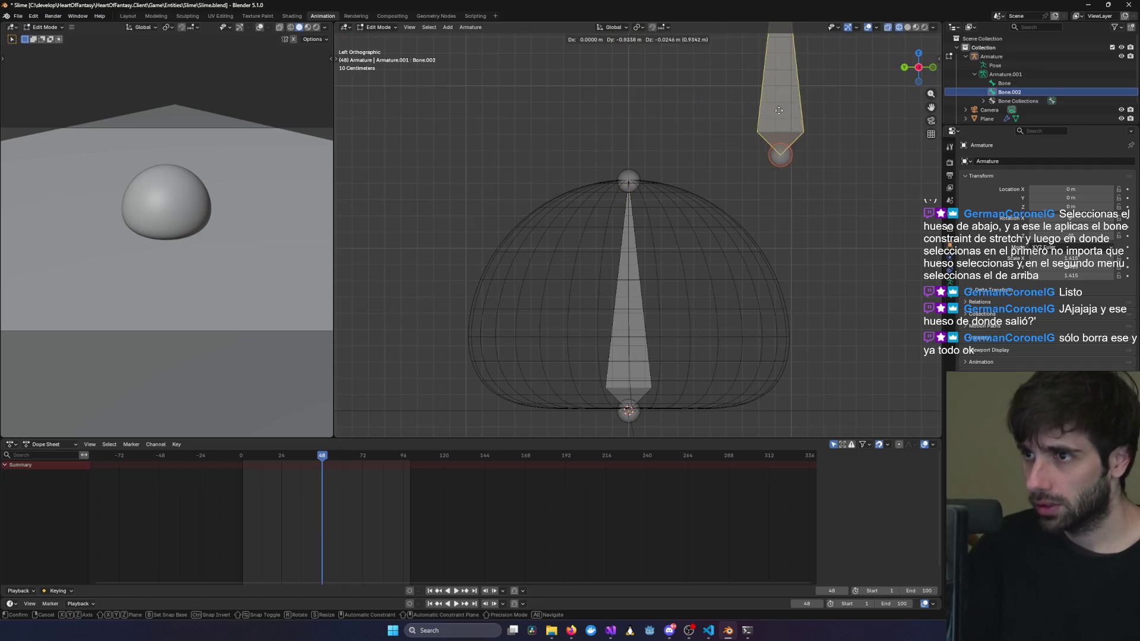
click(628, 113)
middle_drag(628, 113, 780, 113)
middle_drag(831, 144, 760, 152)
key(KP_1)
Enter Pose Mode, deselect the upper bone, then undo back to Edit Mode.
click(378, 27)
click(383, 58)
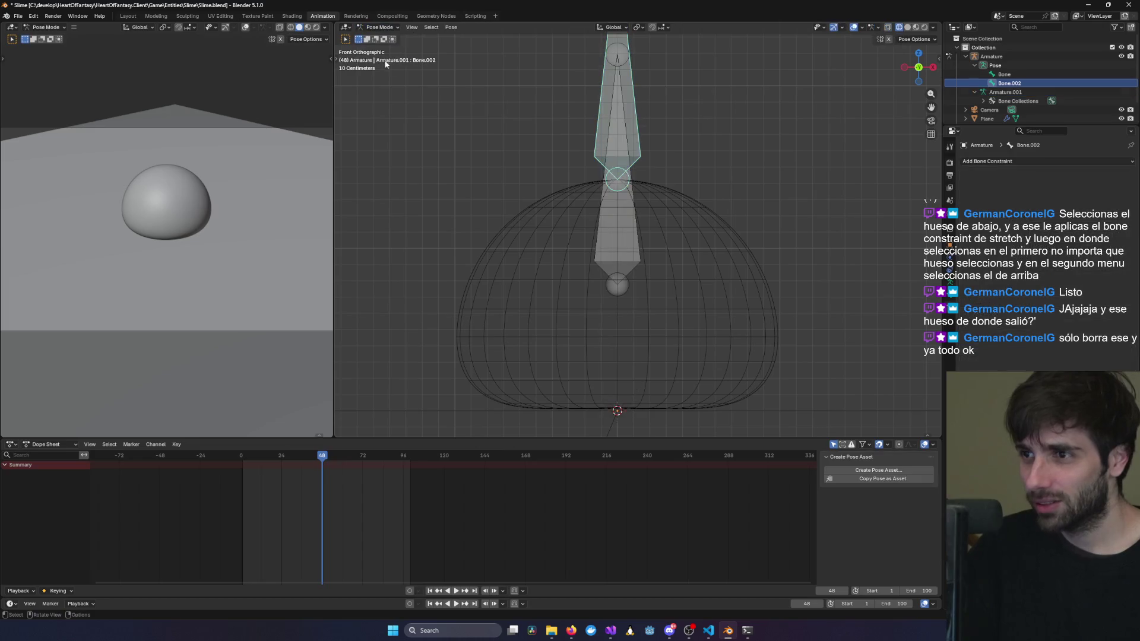
click(716, 152)
mouse_move(715, 151)
middle_down()
mouse_move(667, 164)
mouse_move(818, 150)
mouse_move(717, 162)
mouse_move(622, 154)
middle_up()
key(ctrl+z)
key(ctrl+z)
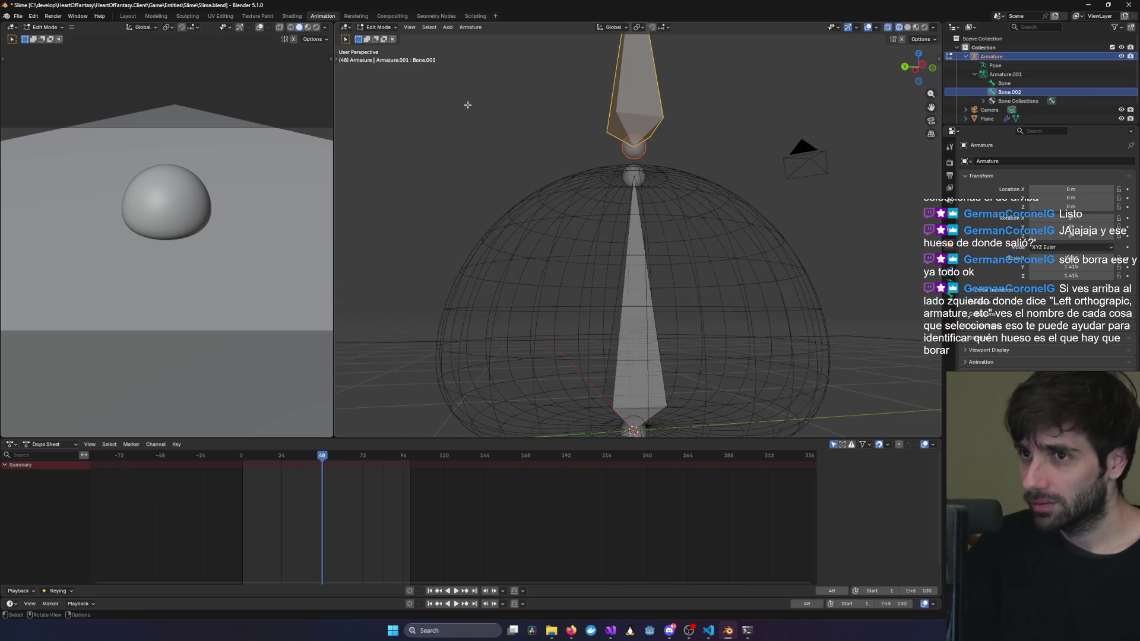
Toggle between Pose and Edit Mode, ending in Edit Mode with nothing selected.
click(382, 28)
click(380, 56)
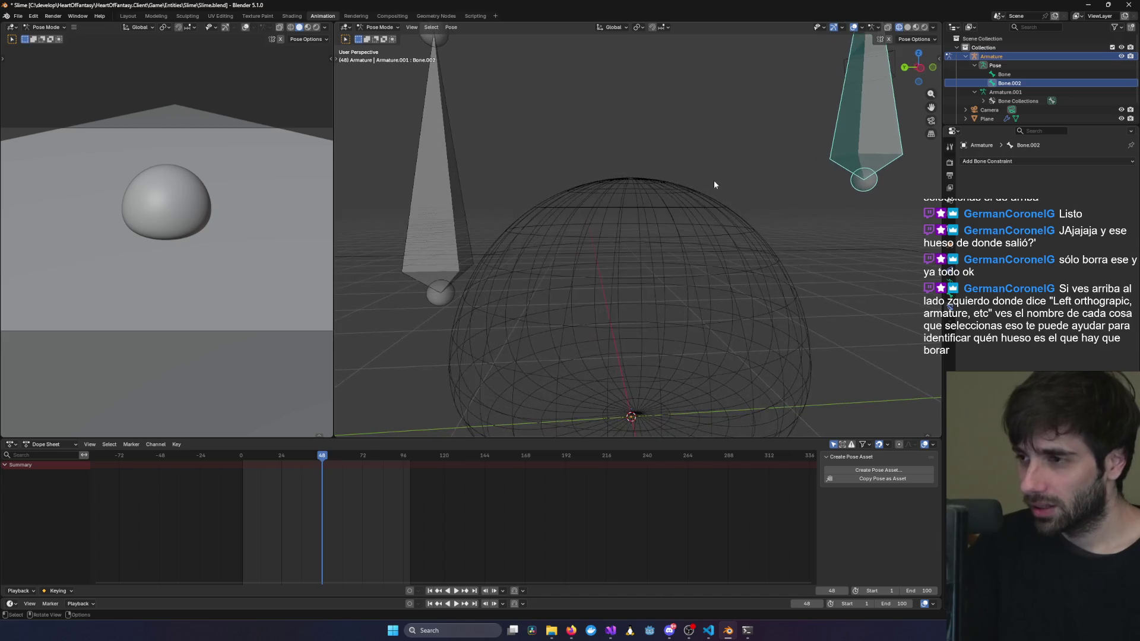
click(444, 205)
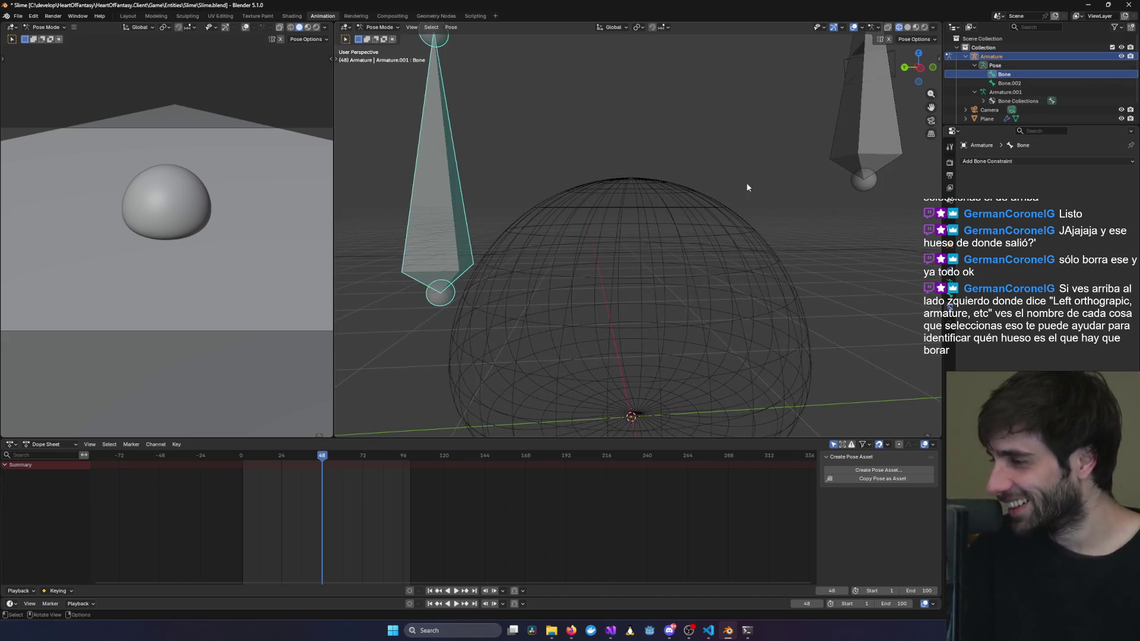
key(Tab)
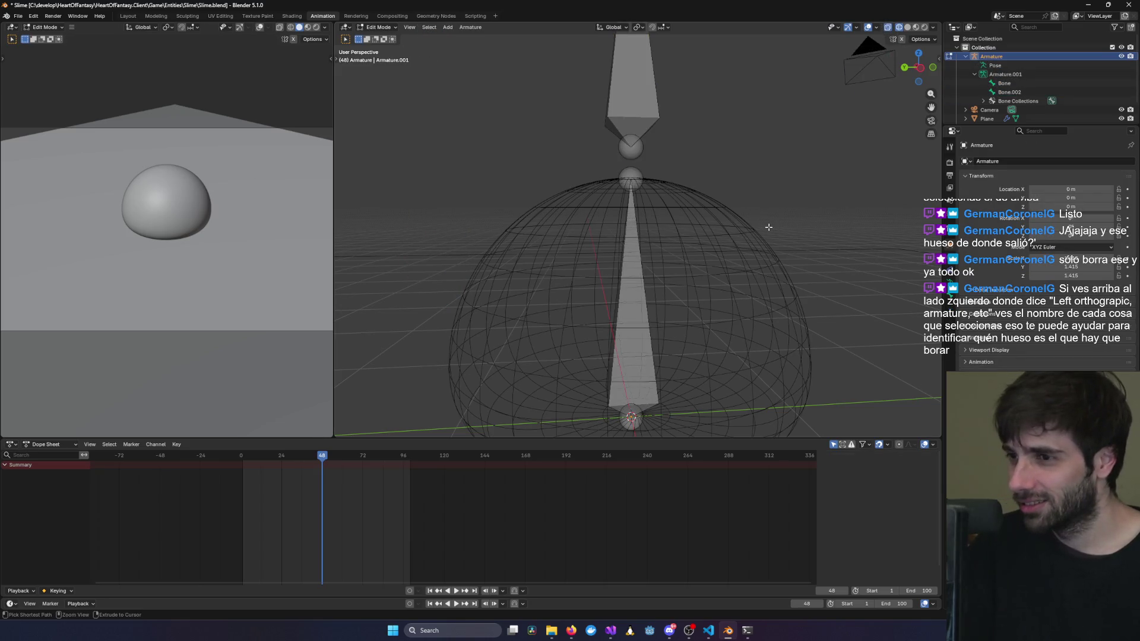
key(Tab)
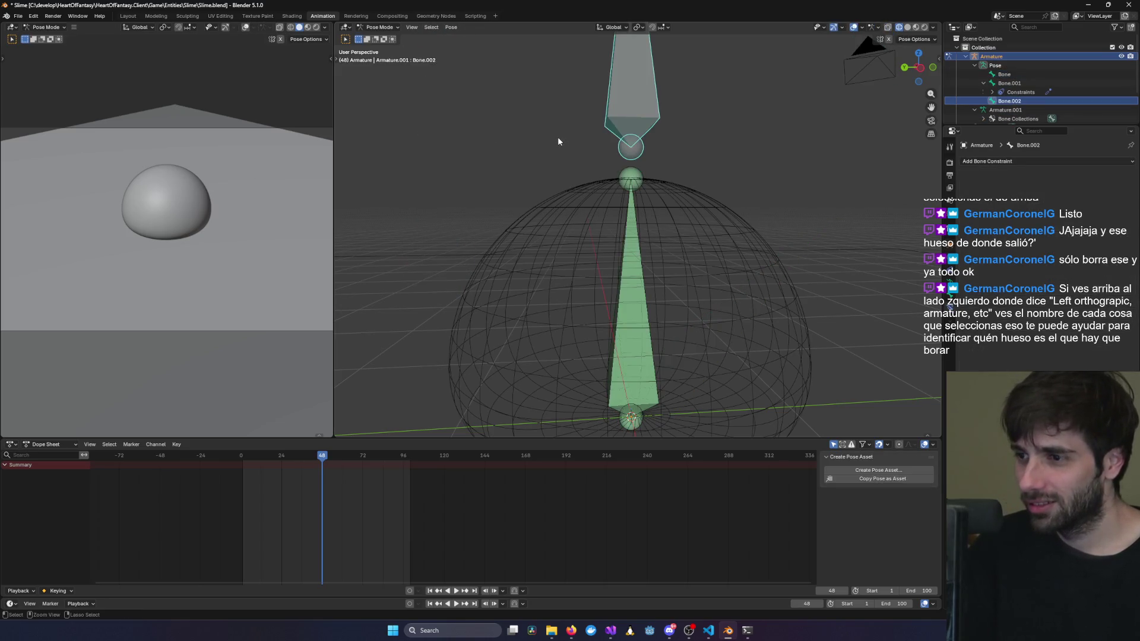
click(579, 159)
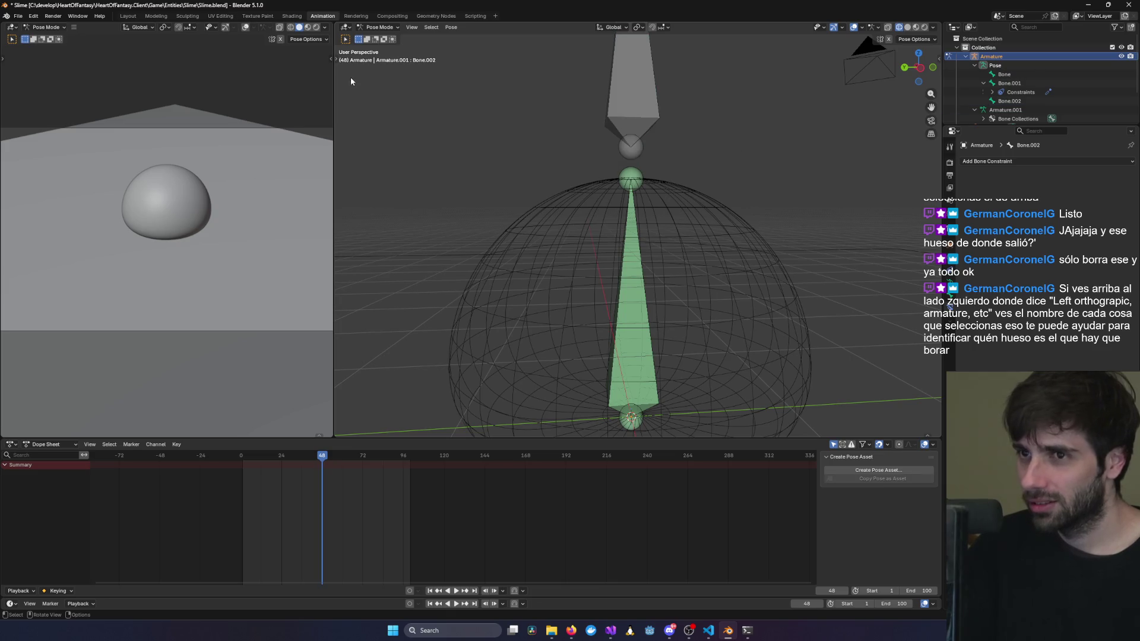
click(381, 28)
click(381, 46)
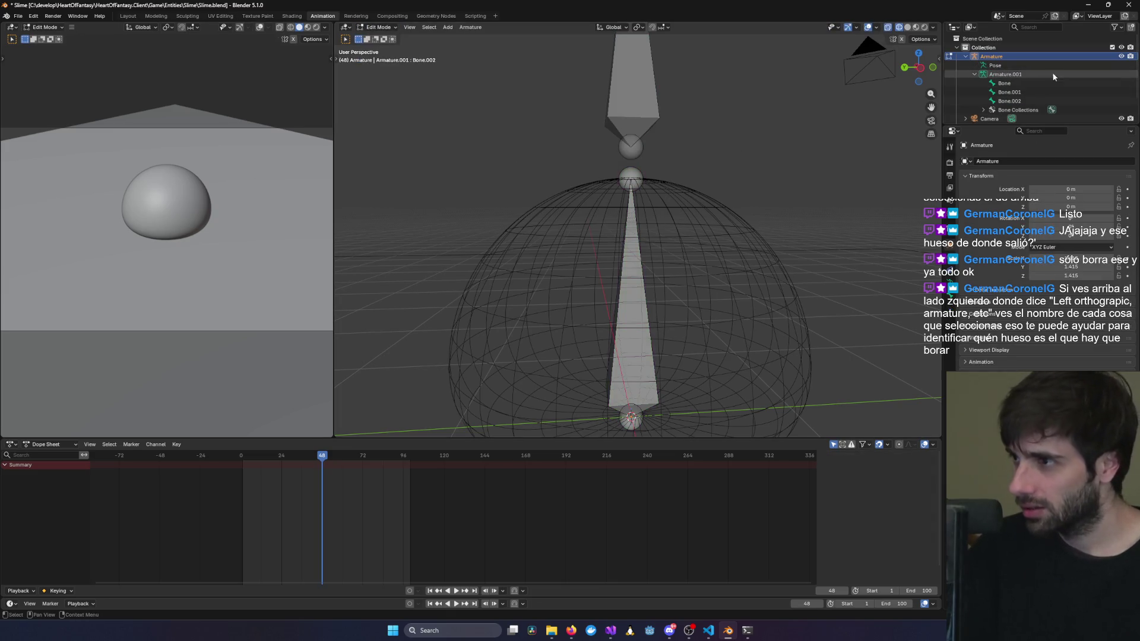
Delete the extra bone Bone.001 from the armature.
click(1010, 92)
click(843, 124)
click(1009, 92)
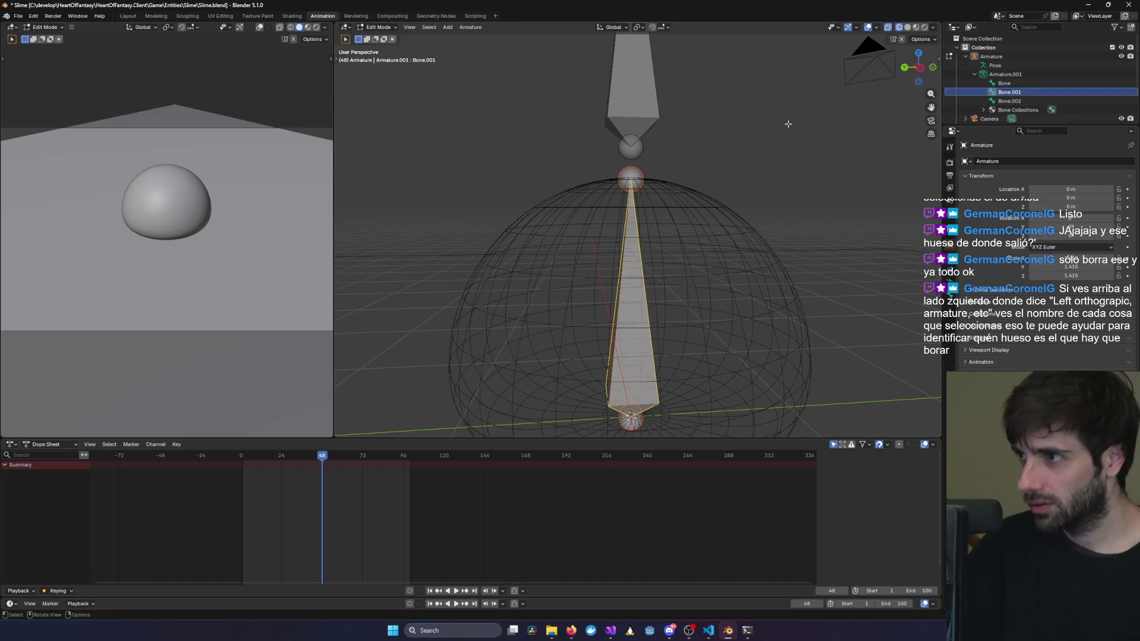
key(x)
click(651, 142)
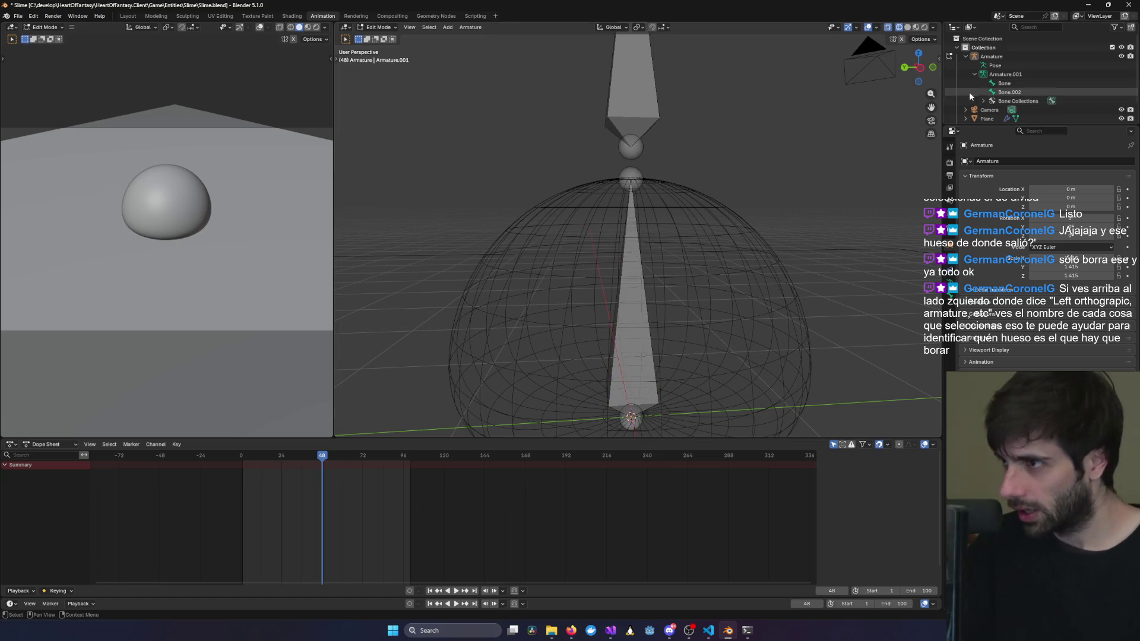
Select the upper bone Bone.002 and put the armature into Pose Mode.
click(642, 97)
key(g)
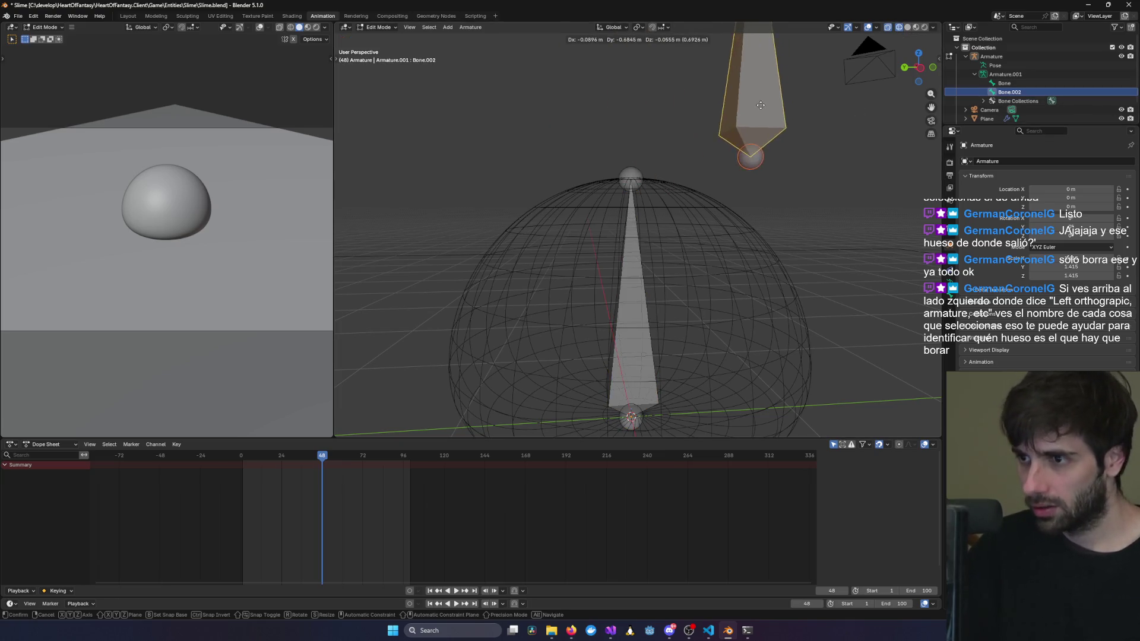
key(Escape)
click(377, 28)
click(380, 57)
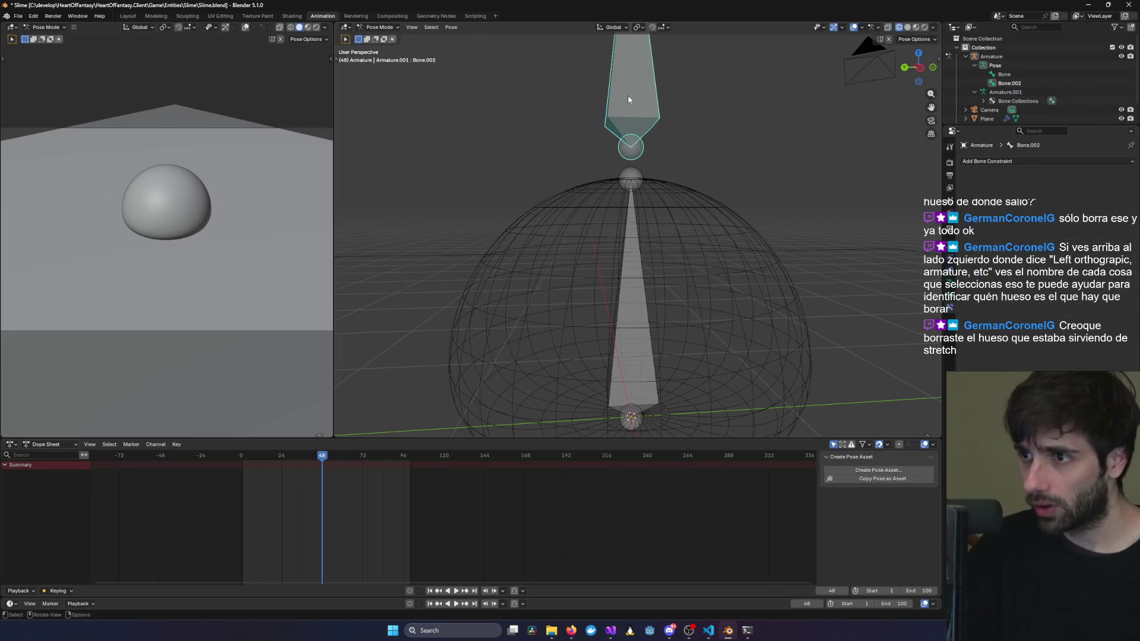
Try moving Bone.002 in Pose Mode, undo it, and view from the left.
key(g)
click(608, 90)
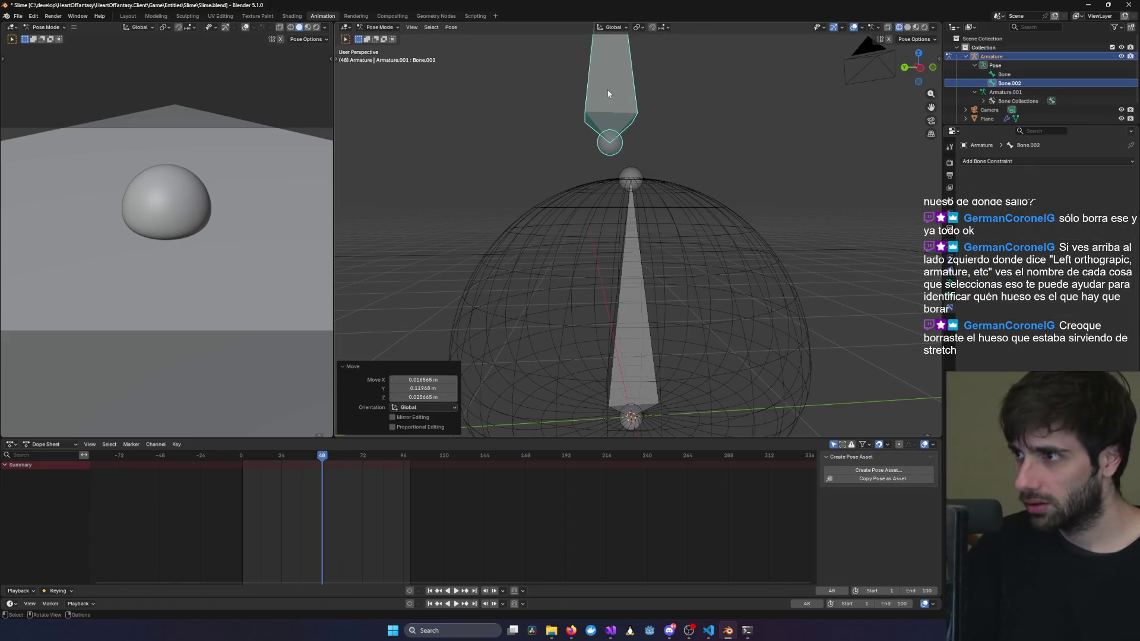
key(ctrl+z)
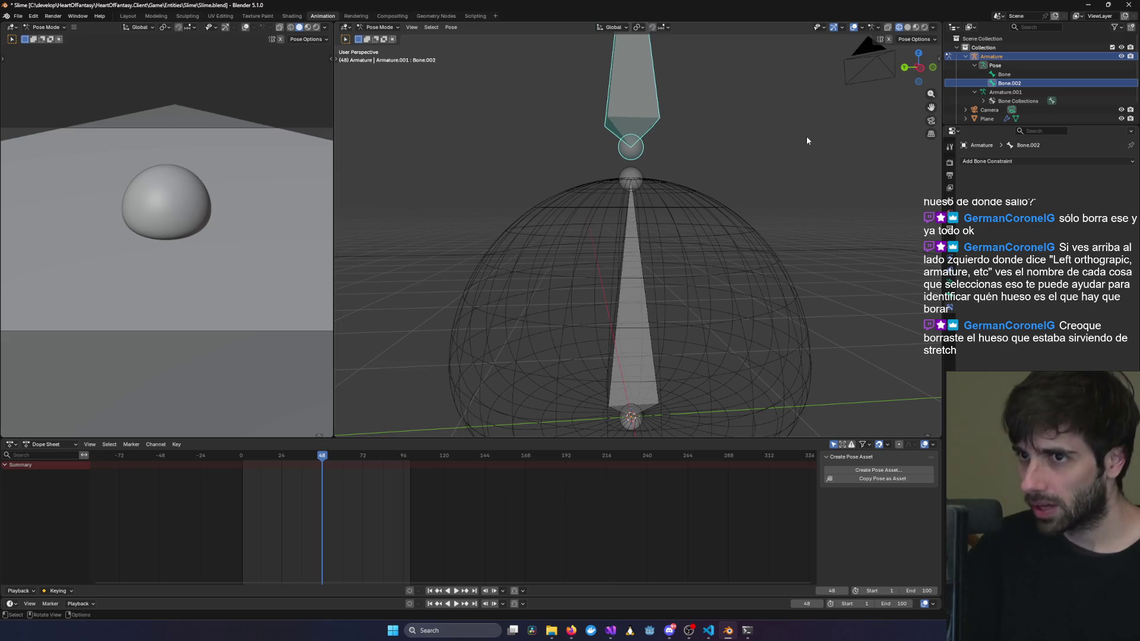
mouse_move(803, 165)
middle_down()
mouse_move(756, 173)
mouse_move(768, 170)
middle_up()
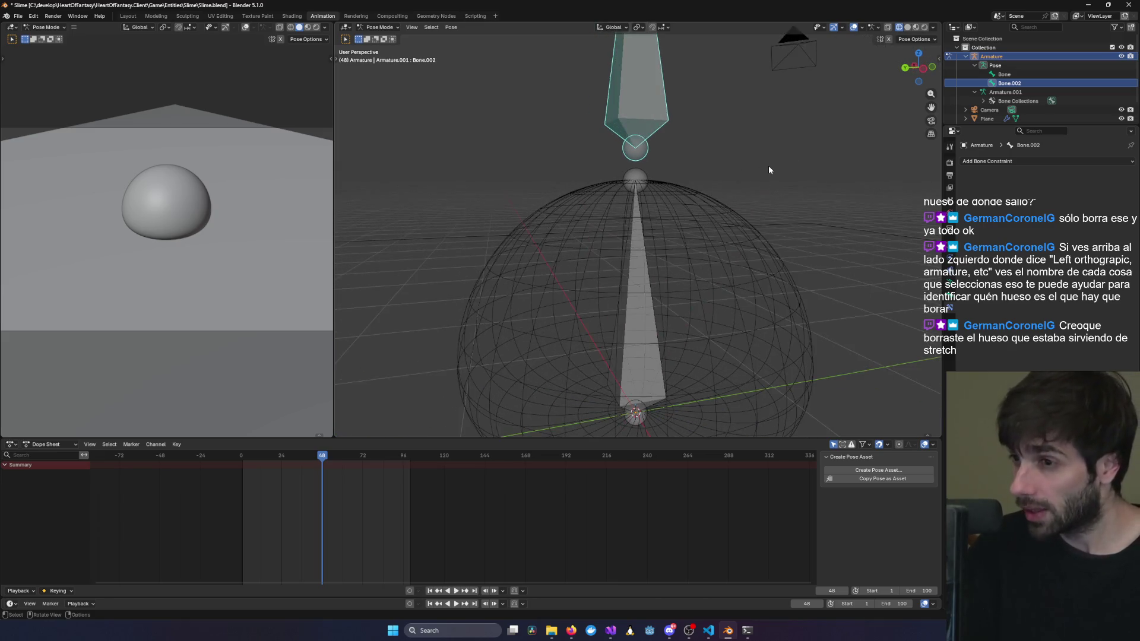
key(ctrl+KP_3)
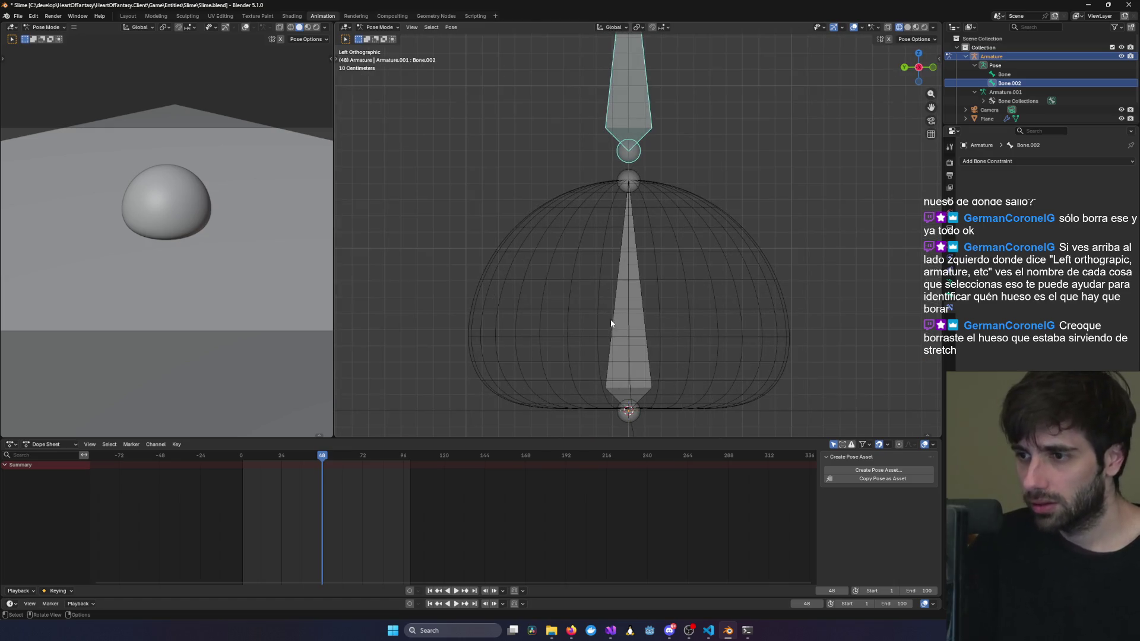
Give the lower bone Bone a Stretch To constraint targeting Armature's Bone.002.
click(625, 298)
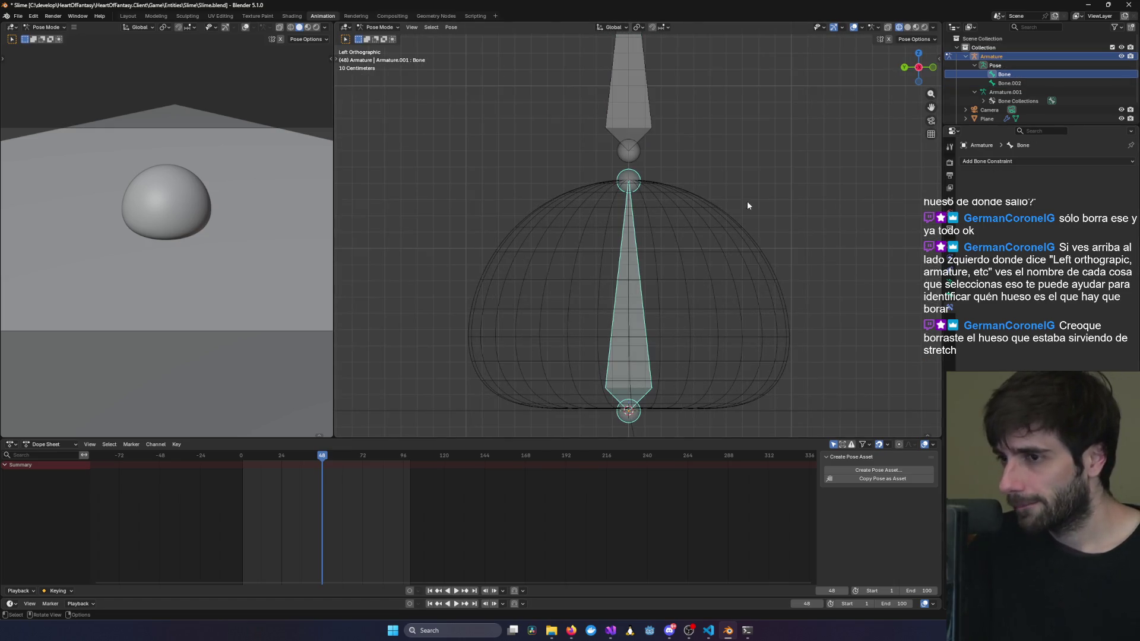
click(1026, 163)
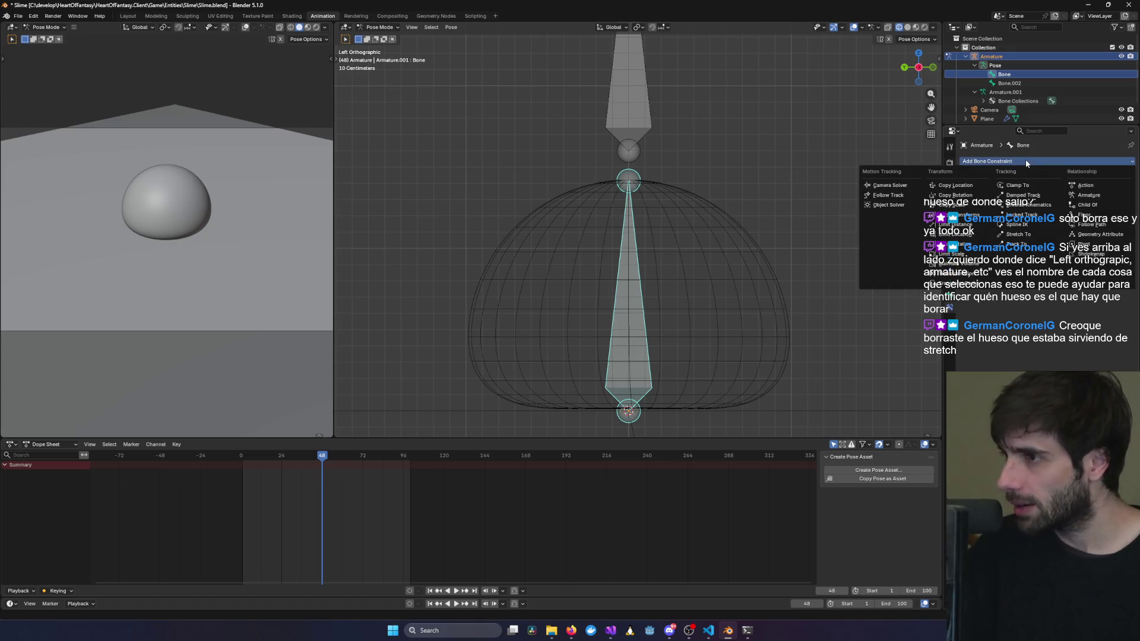
click(1017, 234)
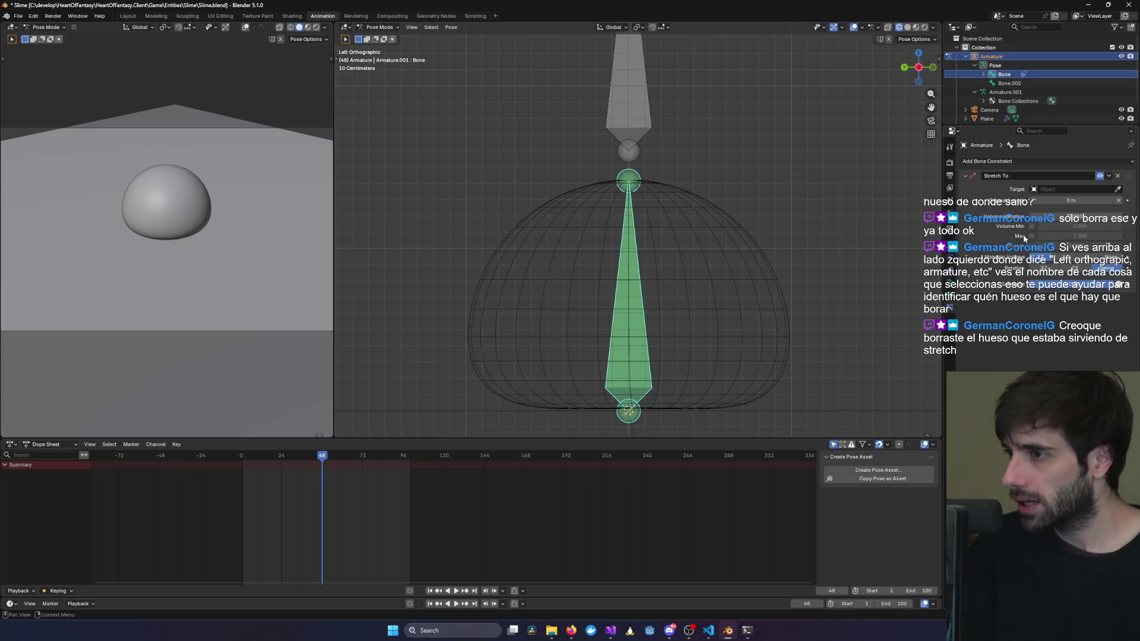
click(1118, 188)
click(624, 100)
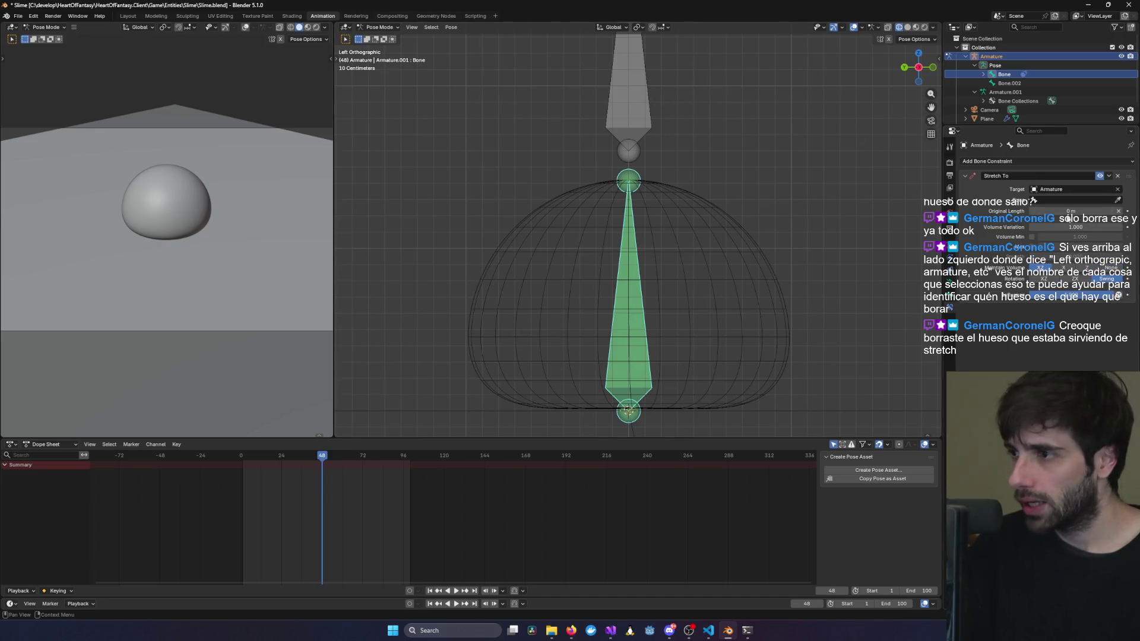
click(1118, 200)
click(633, 79)
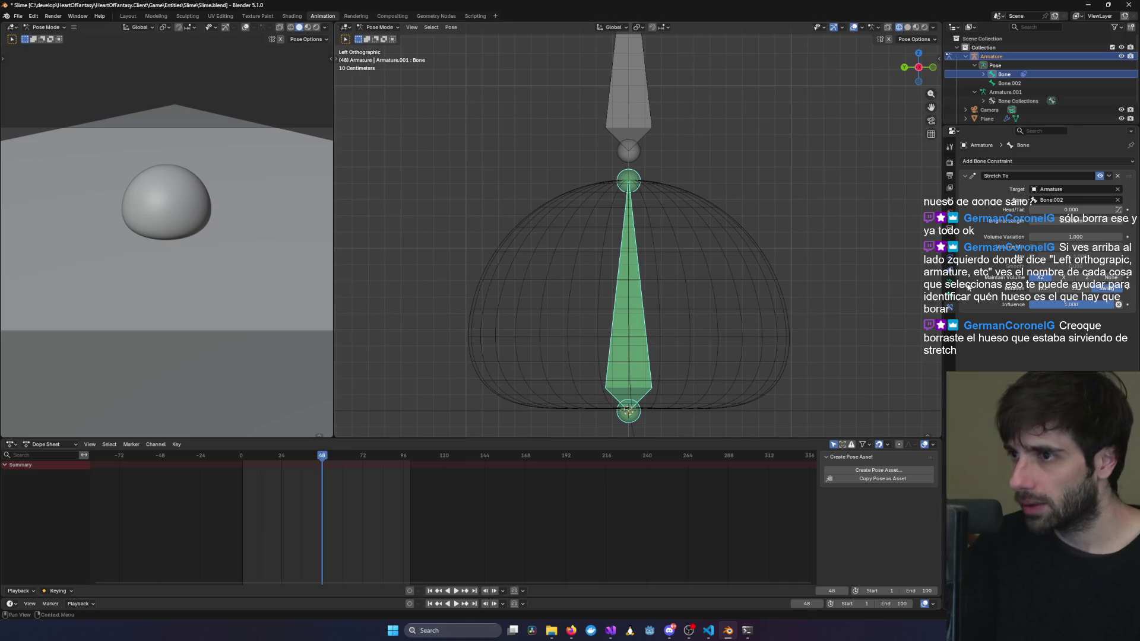
Select Bone.002 to confirm it has no constraints, then leave Blender for Discord.
click(626, 79)
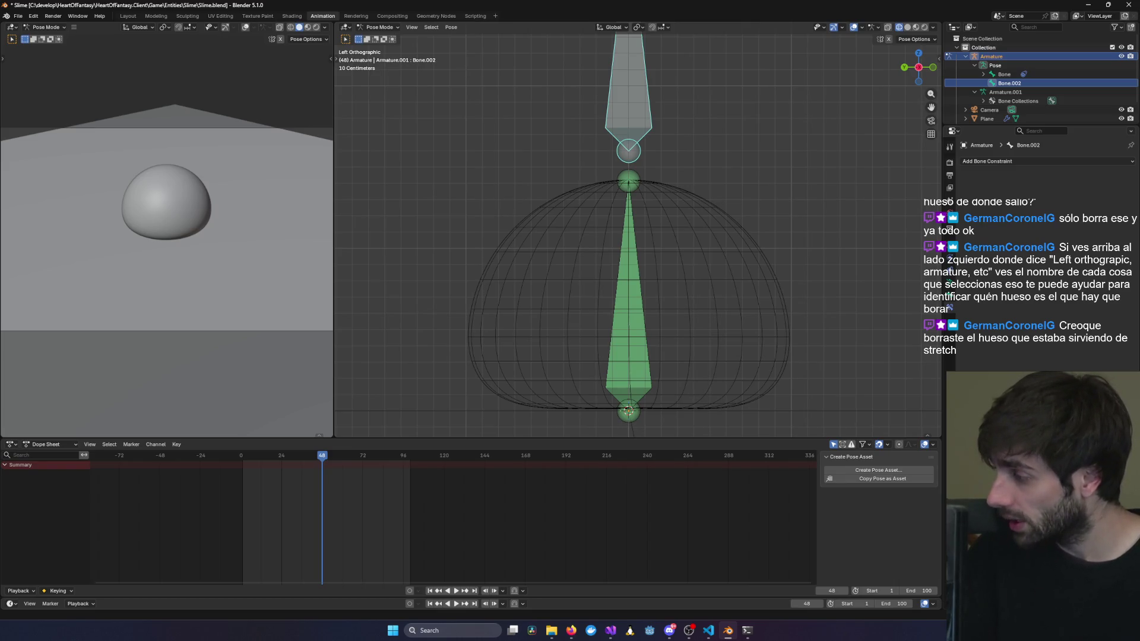
key(alt+Tab)
key(alt+Tab)
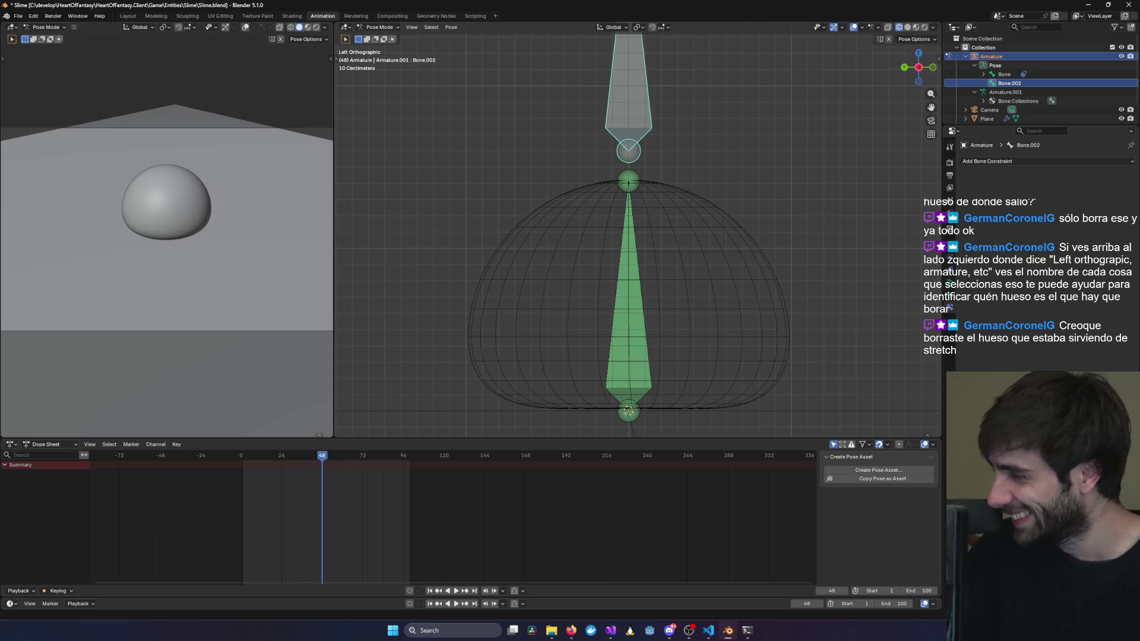
key(alt+Tab)
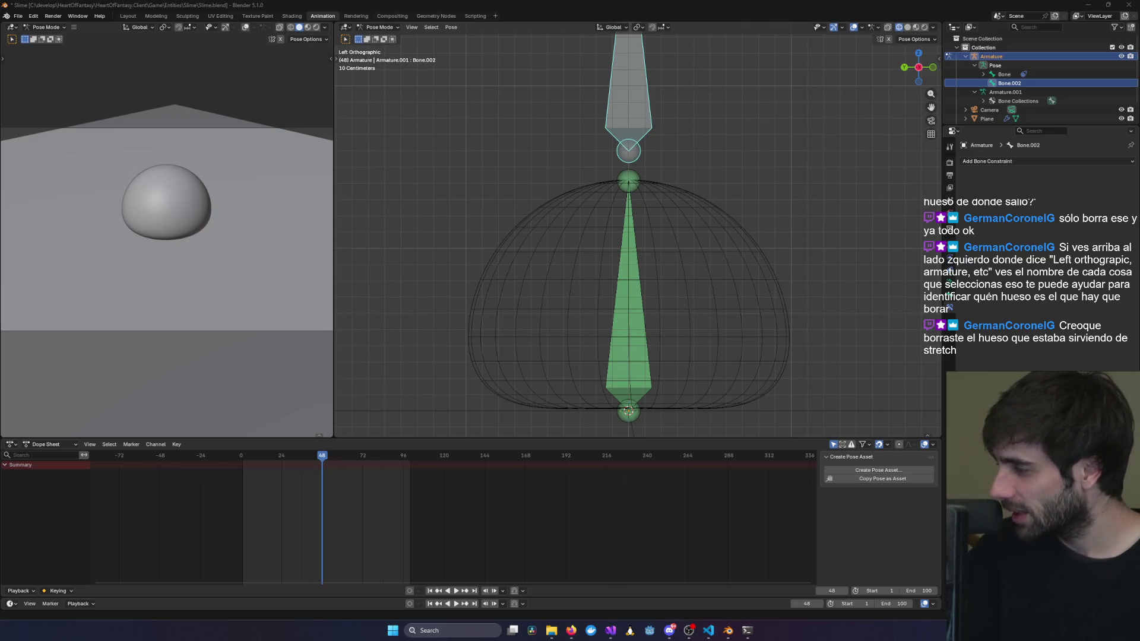
key(alt+Tab)
key(alt+Tab)
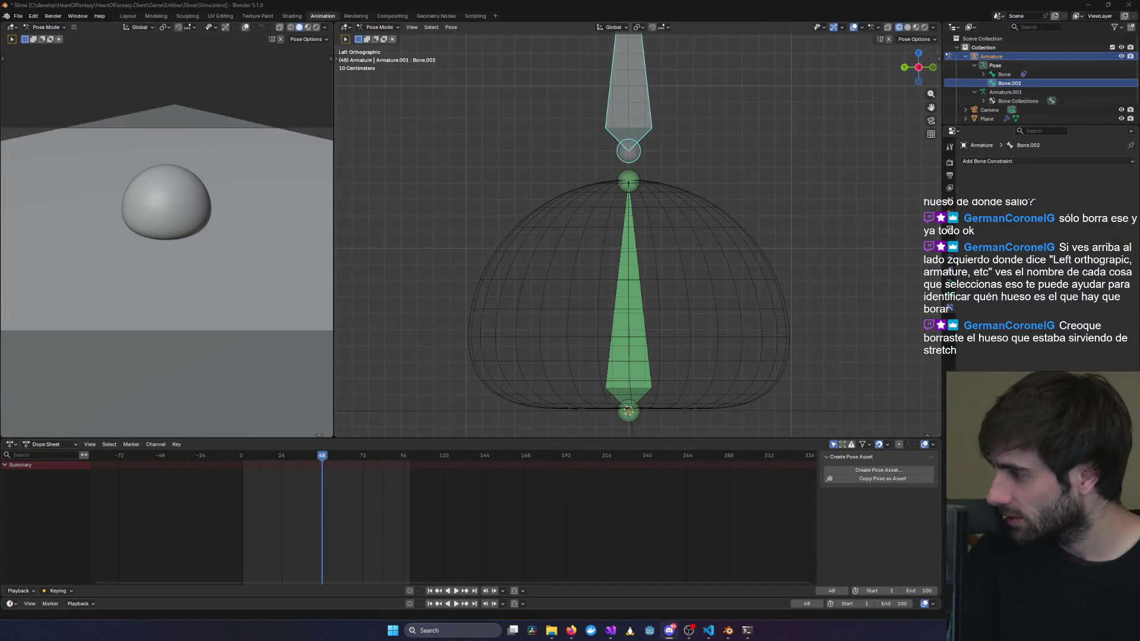
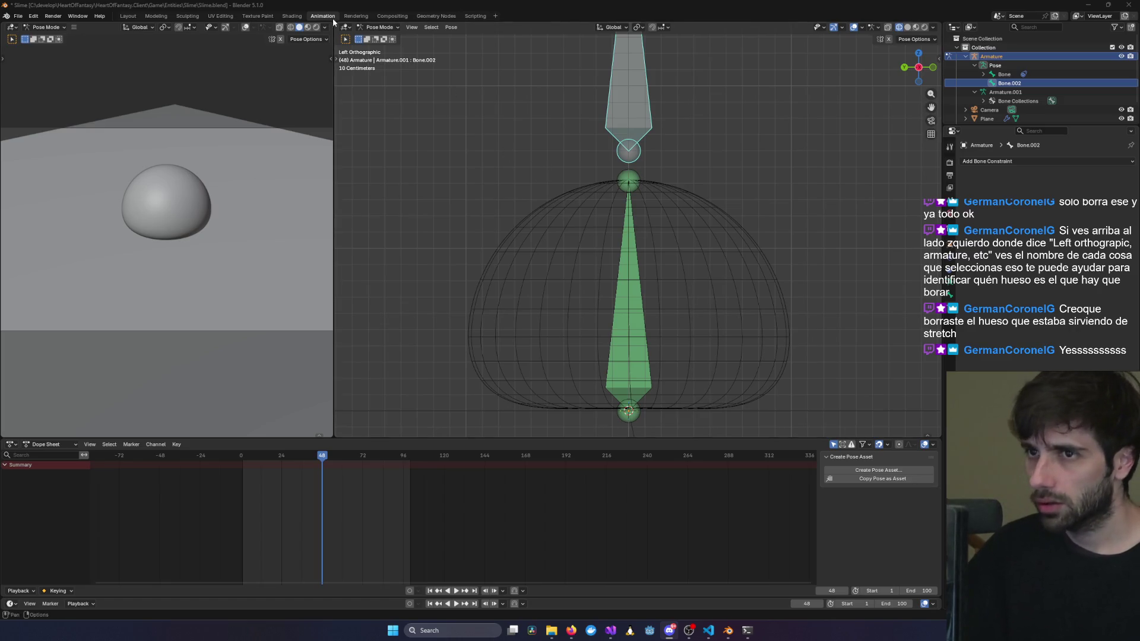
Return to Object Mode, select all objects and bring up the Ctrl+P parenting options.
click(380, 28)
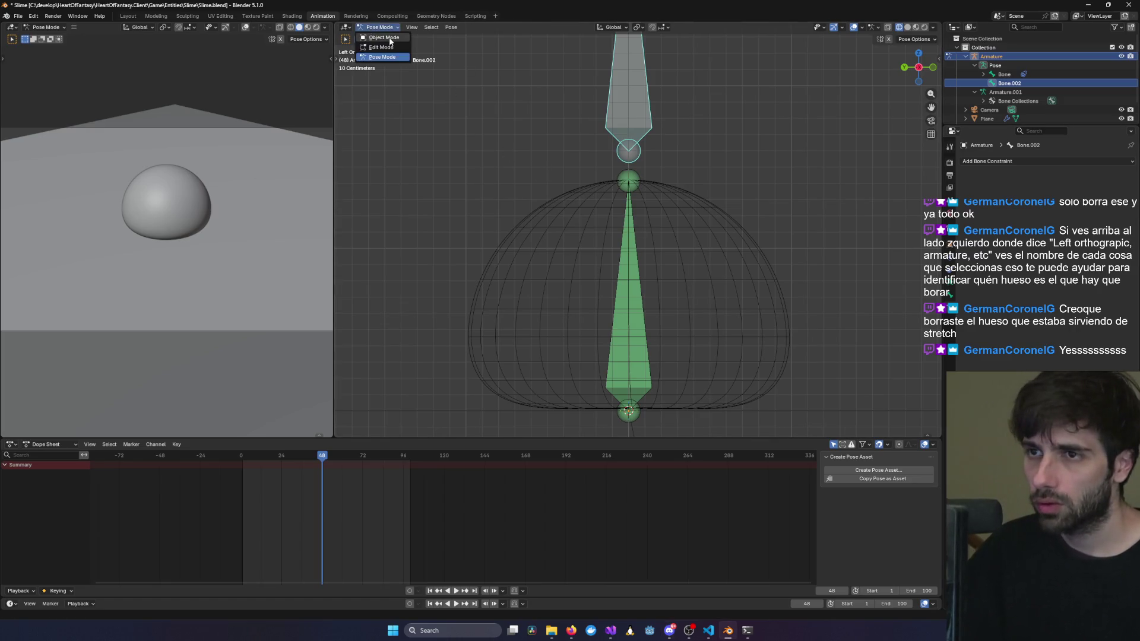
click(390, 37)
scroll(475, 182, down, 4)
right_click(603, 244)
key(a)
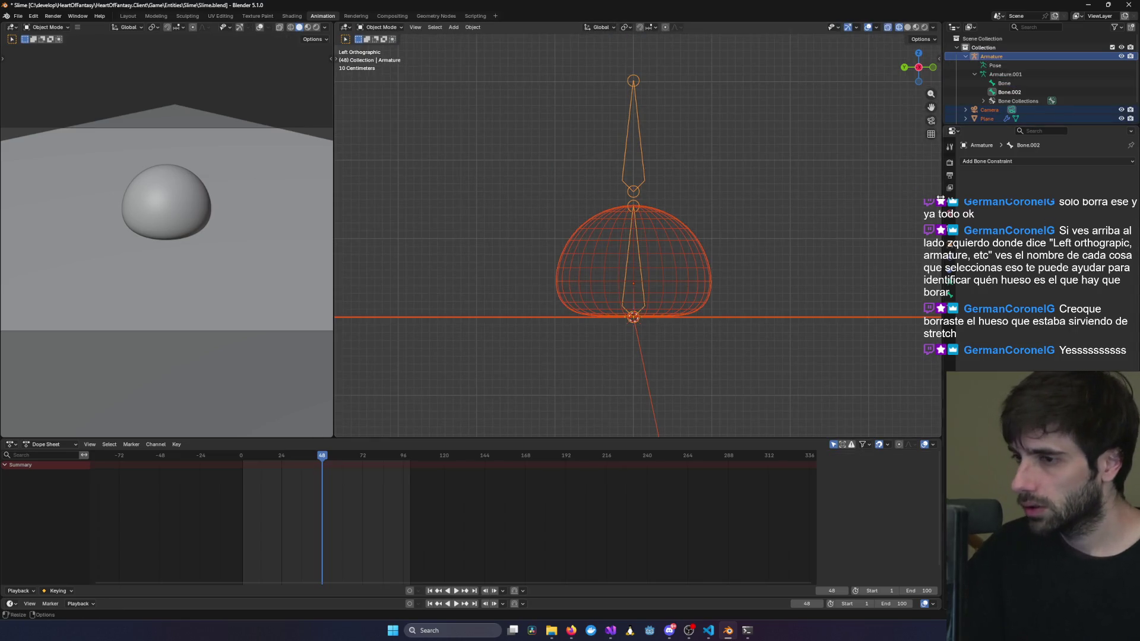
right_click(628, 244)
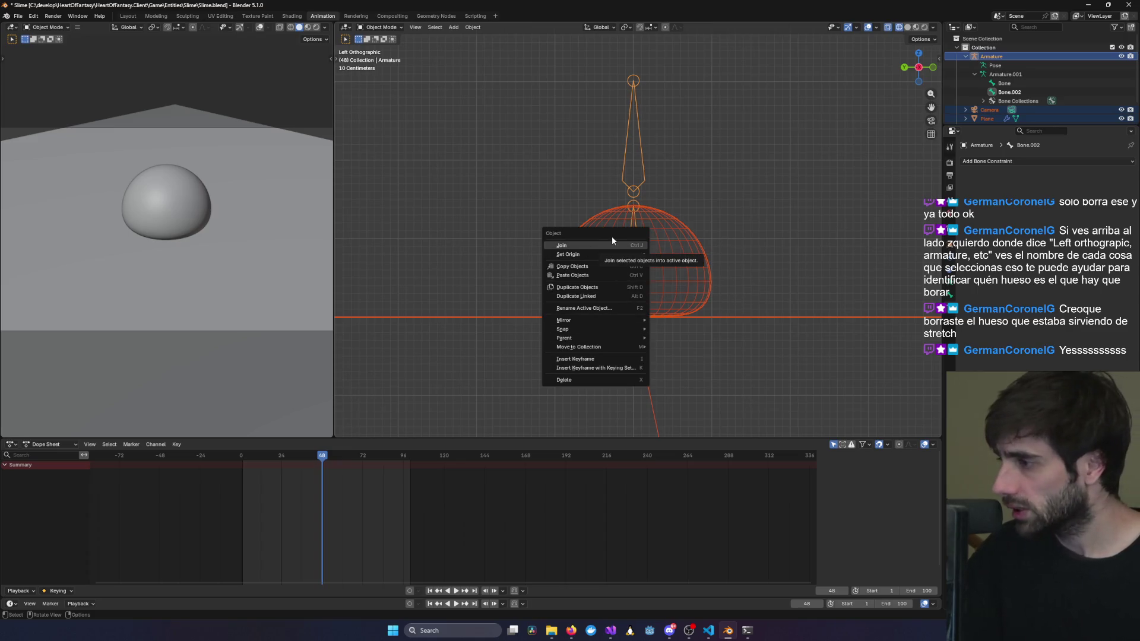
click(638, 208)
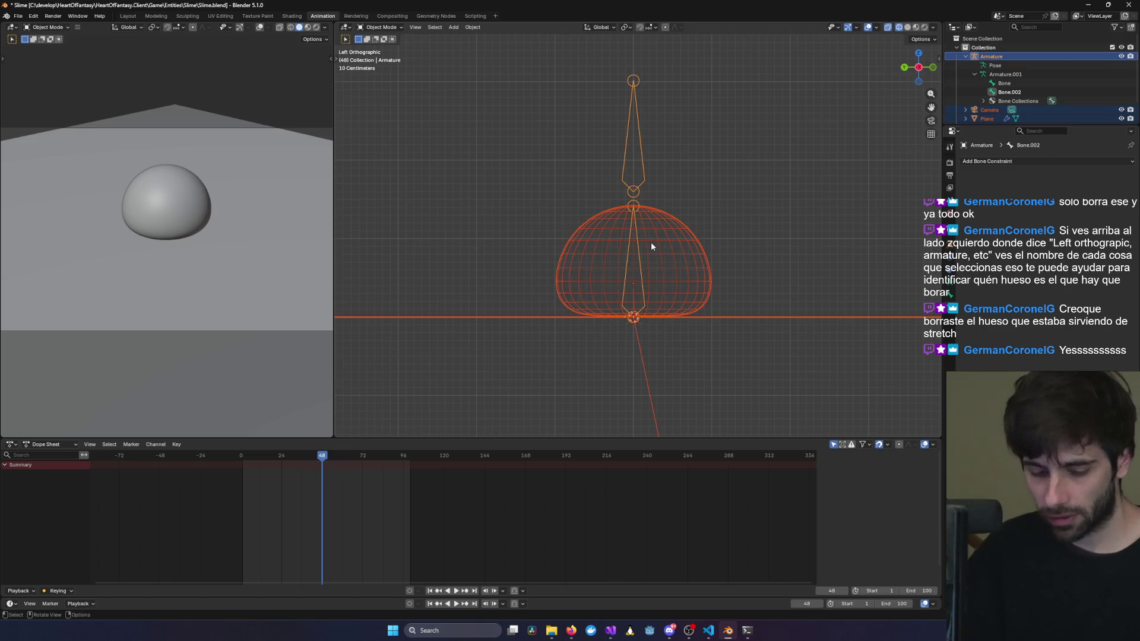
key(ctrl+p)
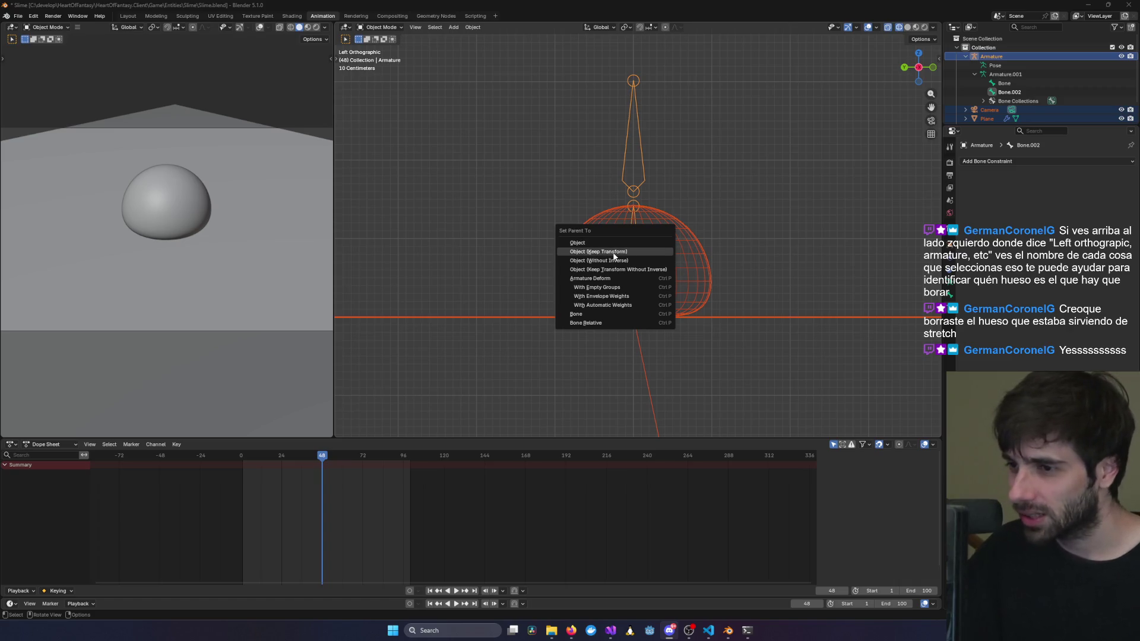
Parent the slime and ground plane to the armature With Automatic Weights, then deselect everything.
click(594, 305)
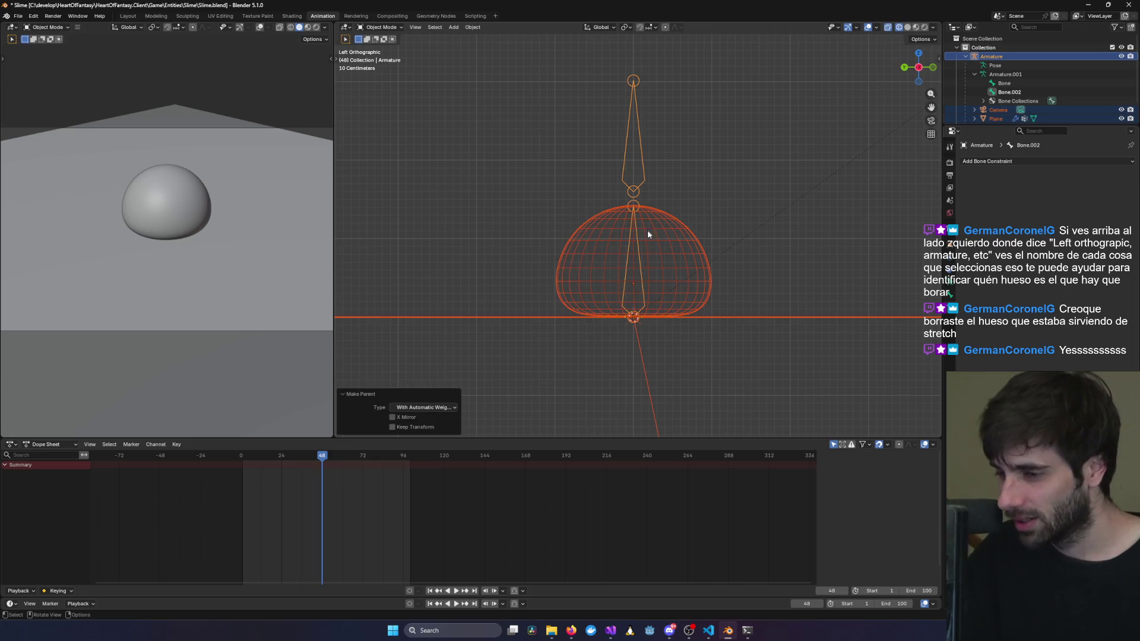
click(631, 171)
click(380, 26)
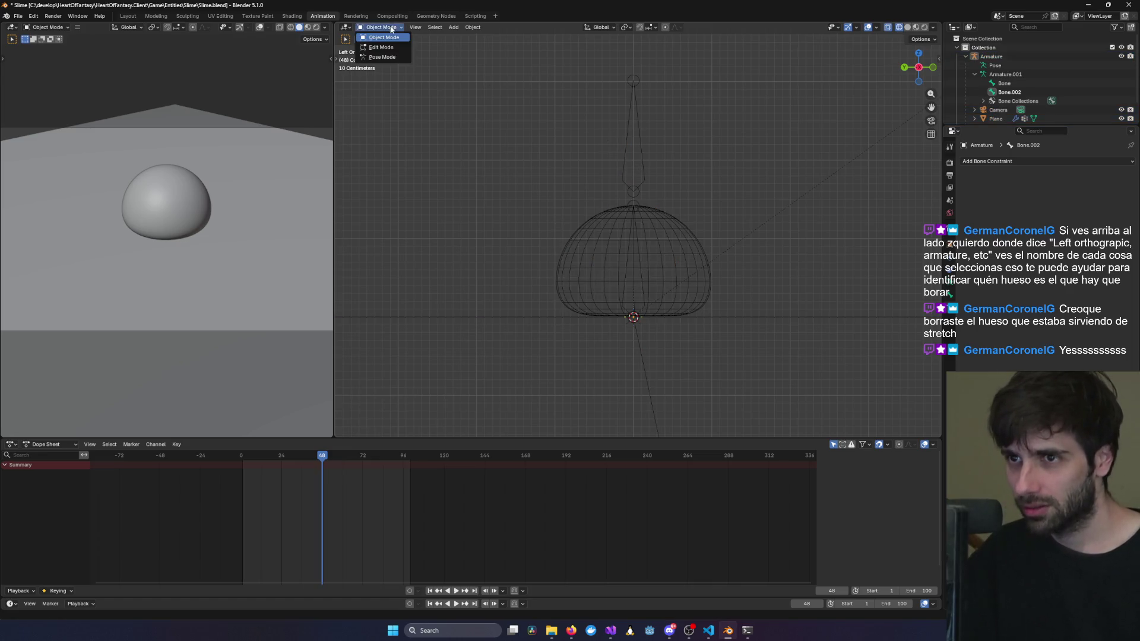
Pull the upper bone in Pose Mode to test deformation, then undo it.
click(380, 59)
mouse_move(639, 142)
mouse_down()
mouse_move(627, 183)
mouse_move(638, 105)
mouse_move(623, 105)
mouse_move(602, 205)
mouse_move(602, 173)
mouse_move(608, 249)
mouse_move(612, 151)
mouse_up()
scroll(1013, 95, down, 1)
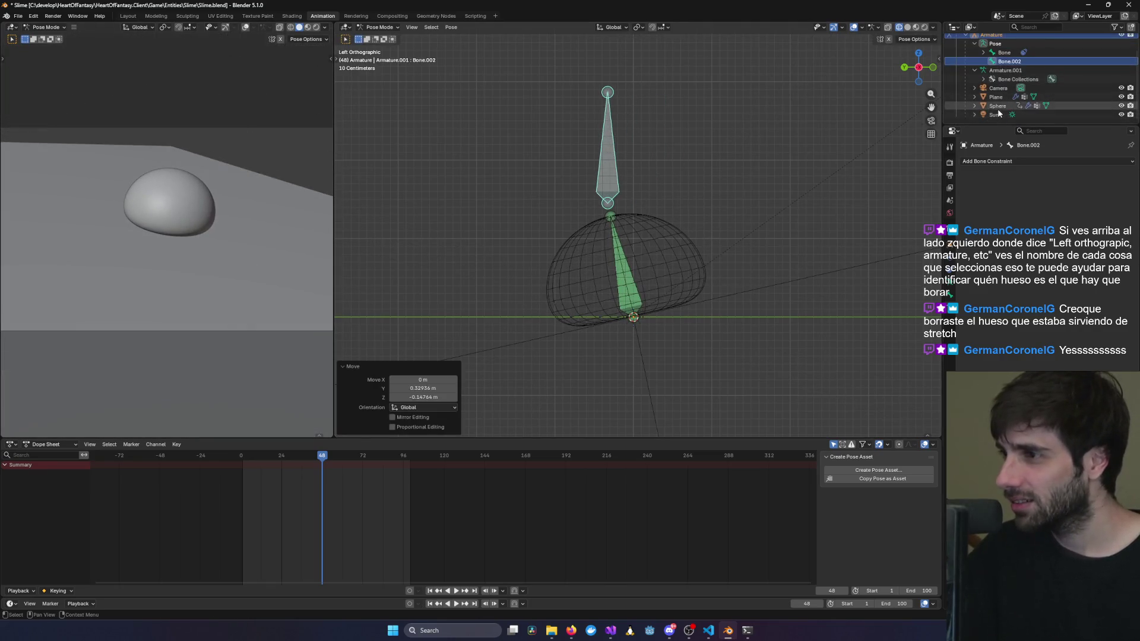
click(1012, 96)
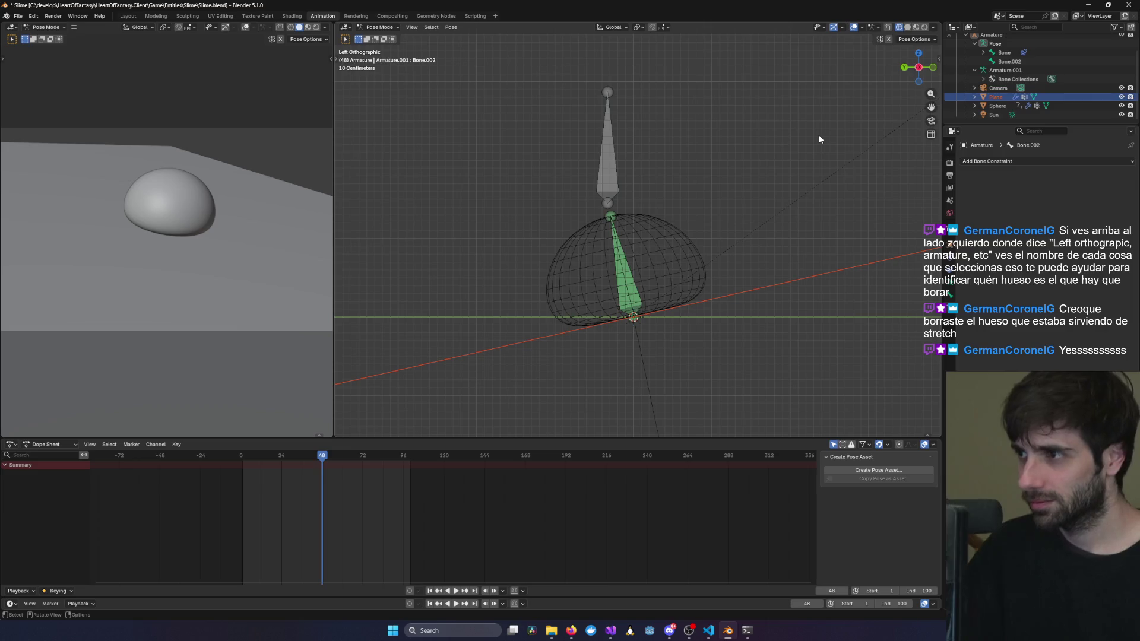
key(ctrl+z)
key(ctrl+z)
key(ctrl+z)
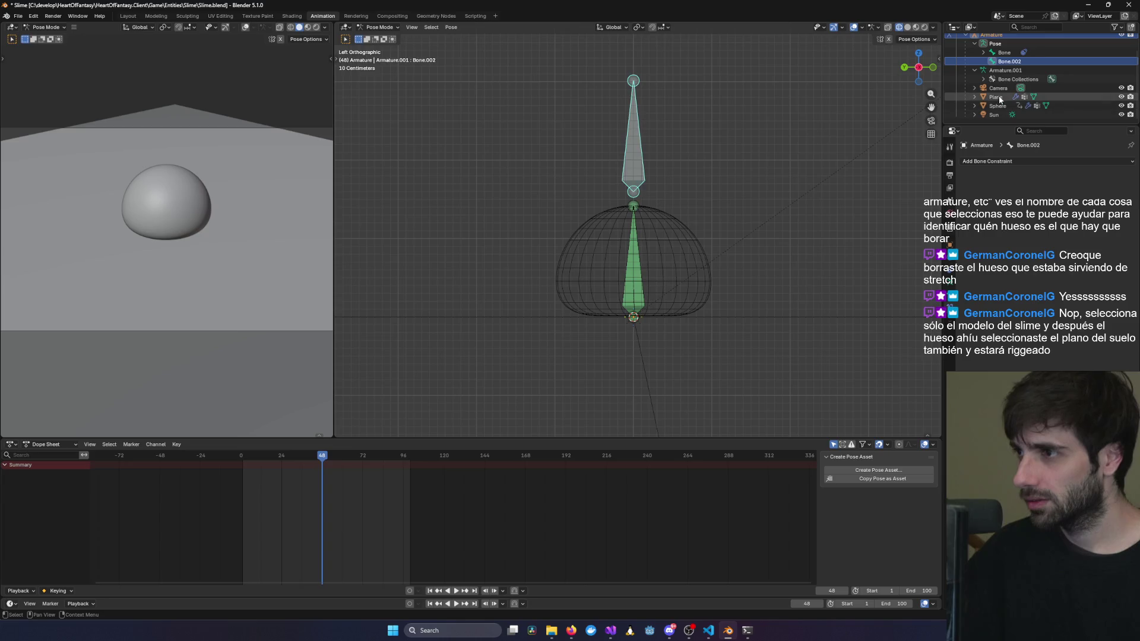
Delete the ground plane from the scene.
click(1001, 96)
click(384, 31)
click(380, 46)
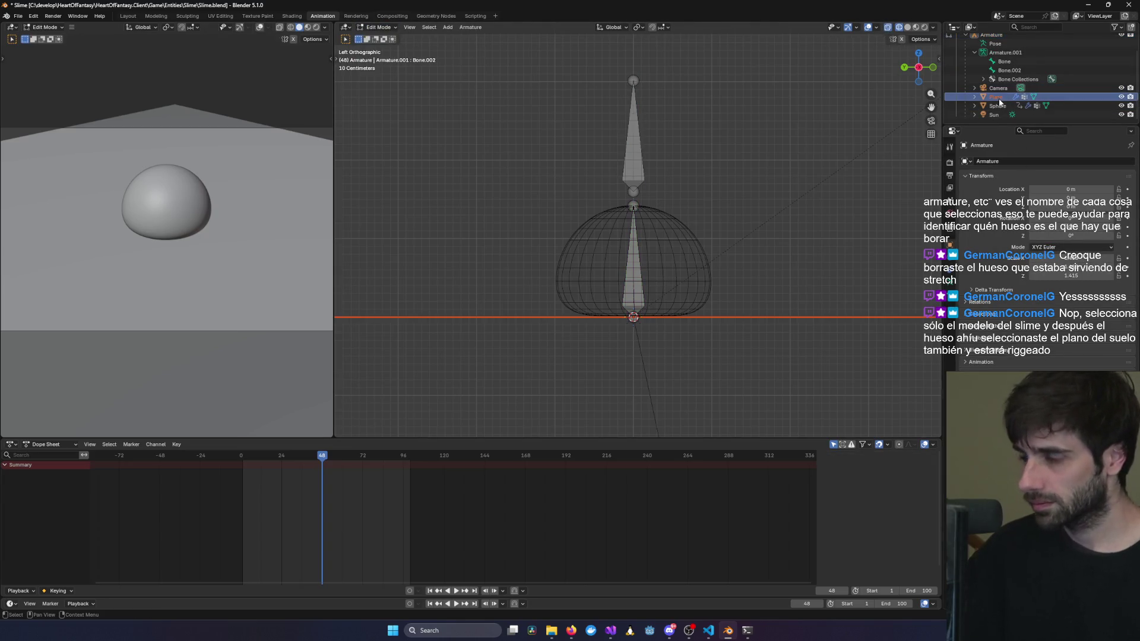
key(Delete)
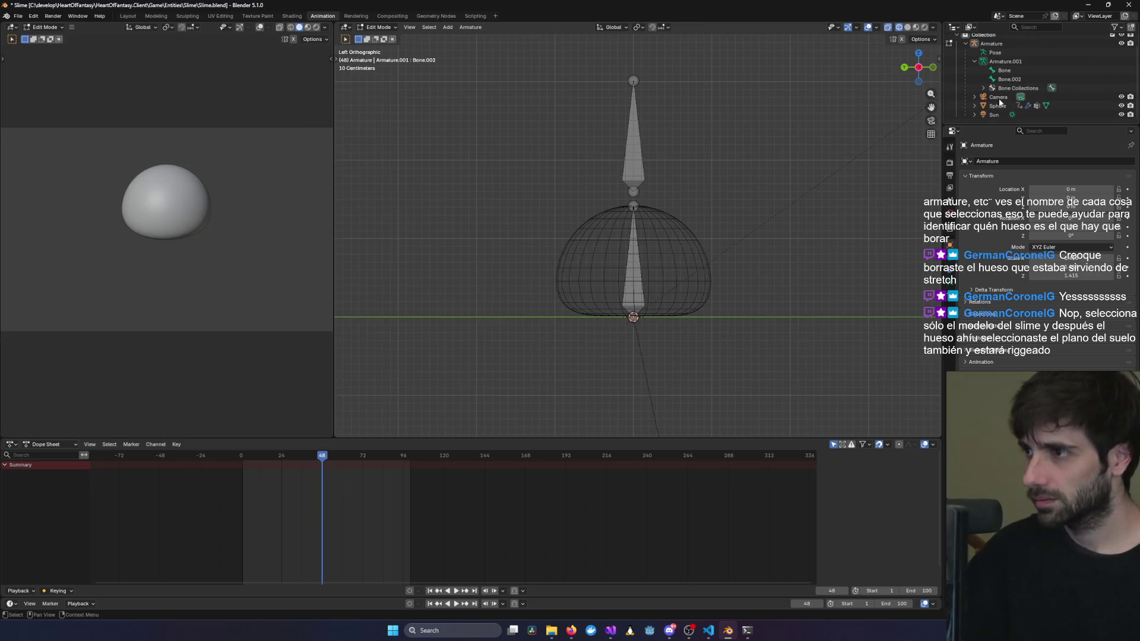
View the slime from above and grab Bone.002 in Pose Mode.
middle_drag(931, 105, 378, 37)
click(379, 27)
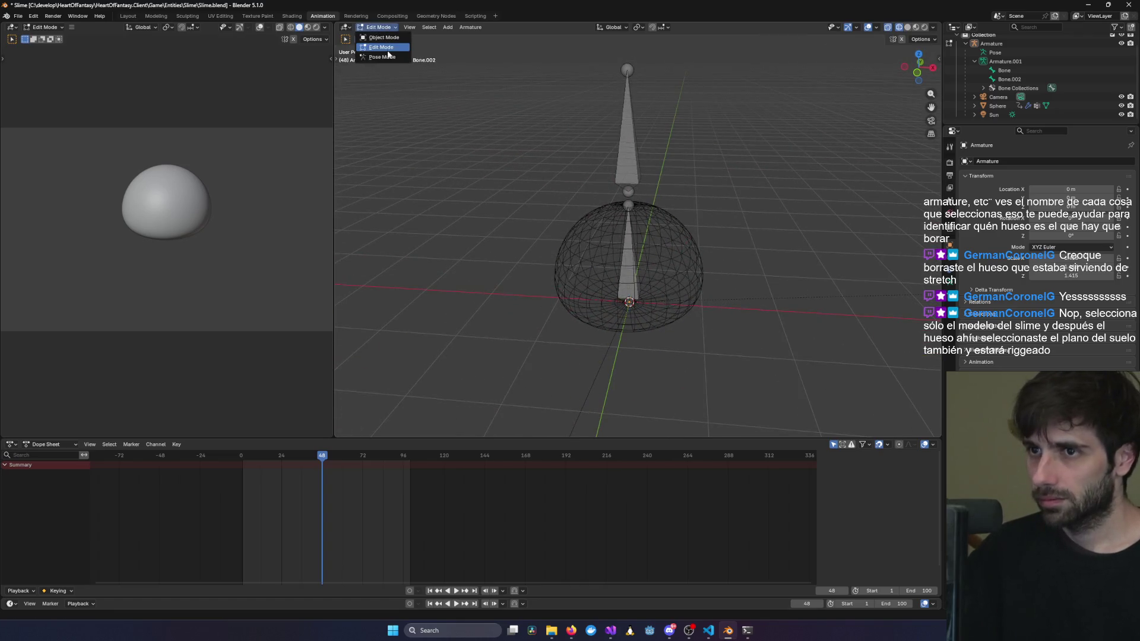
click(380, 54)
click(627, 136)
key(g)
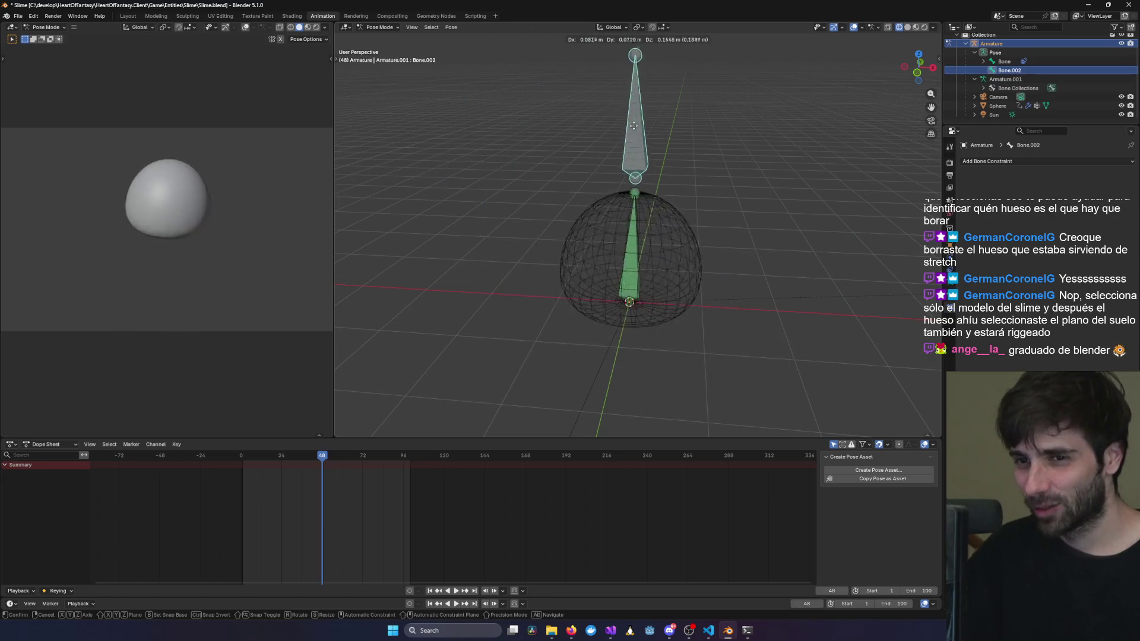
Confirm the Bone.002 move, switch to Rendered shading, and move Bone.002 again.
click(633, 139)
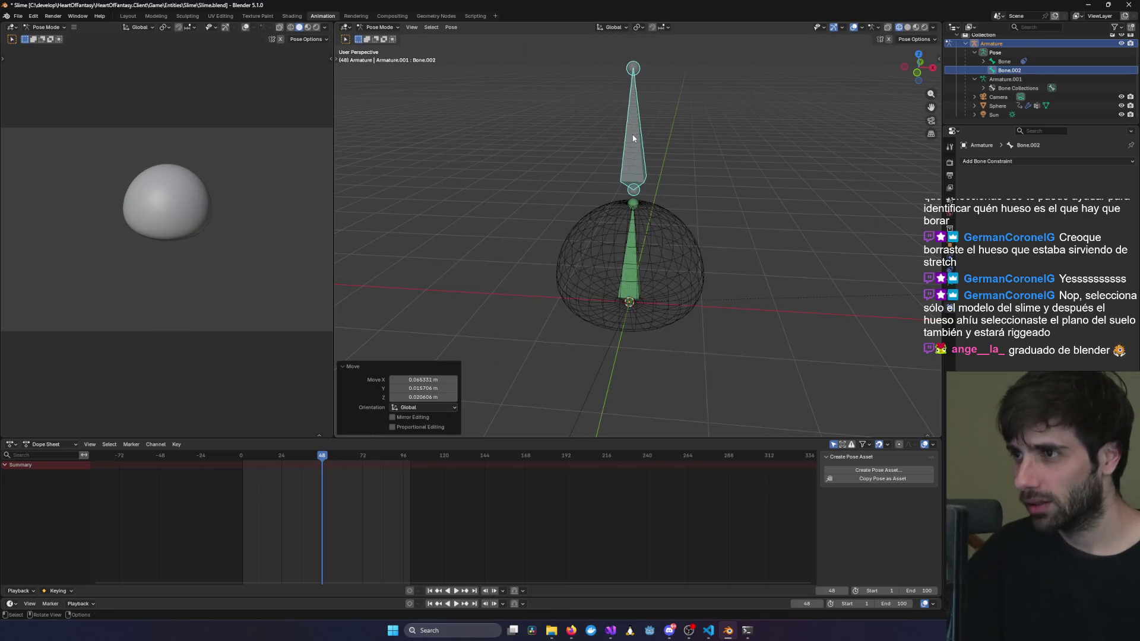
click(924, 27)
key(g)
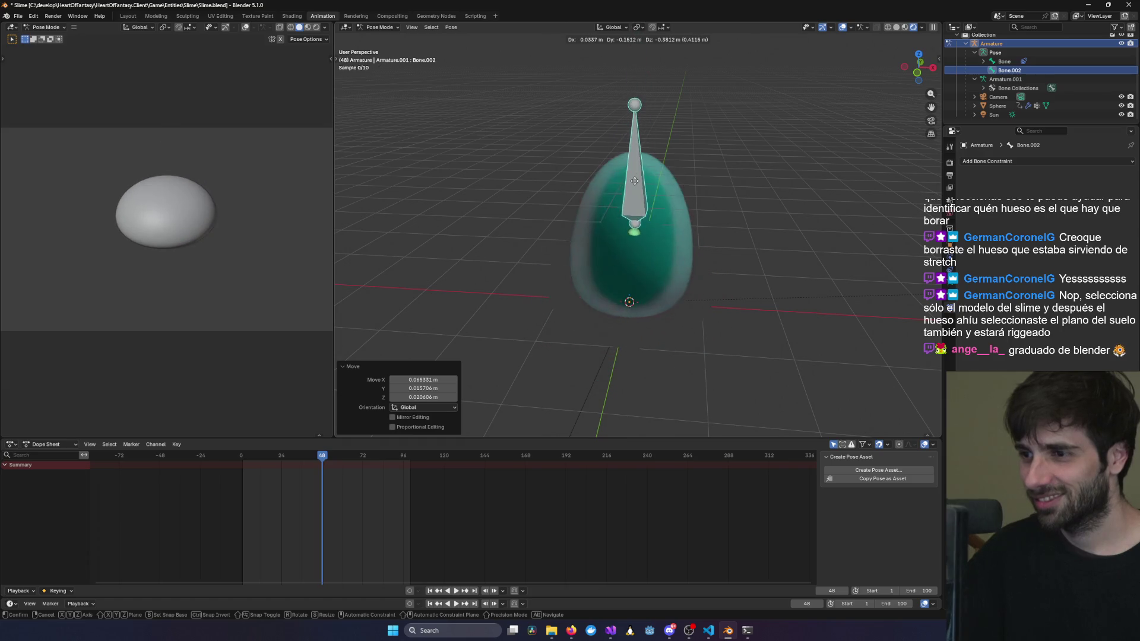
click(633, 149)
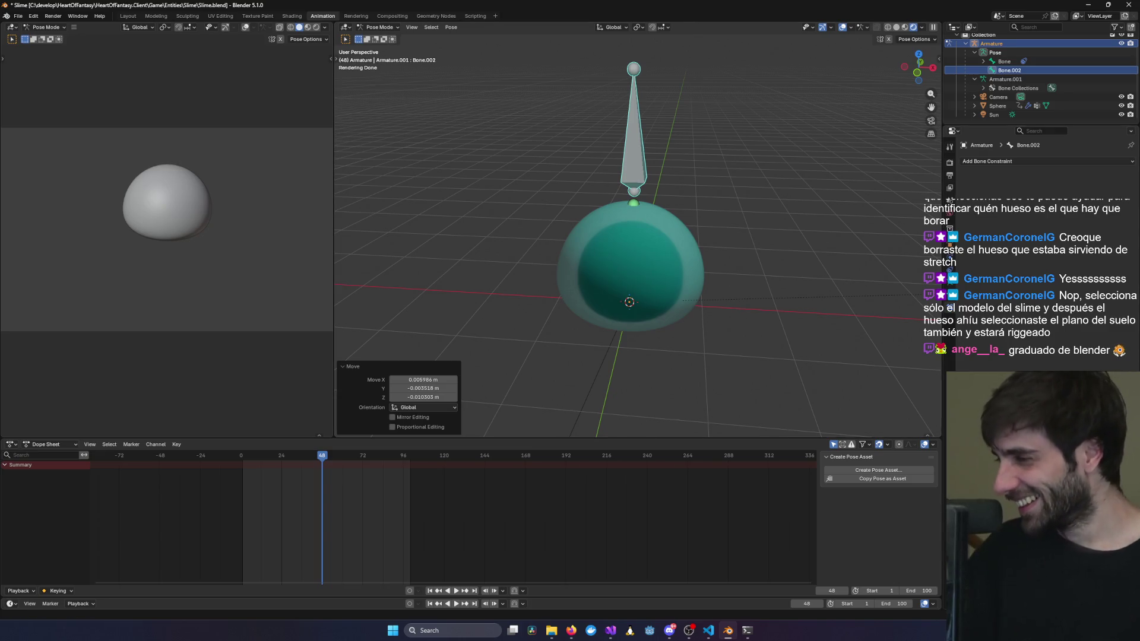
key(alt+Tab)
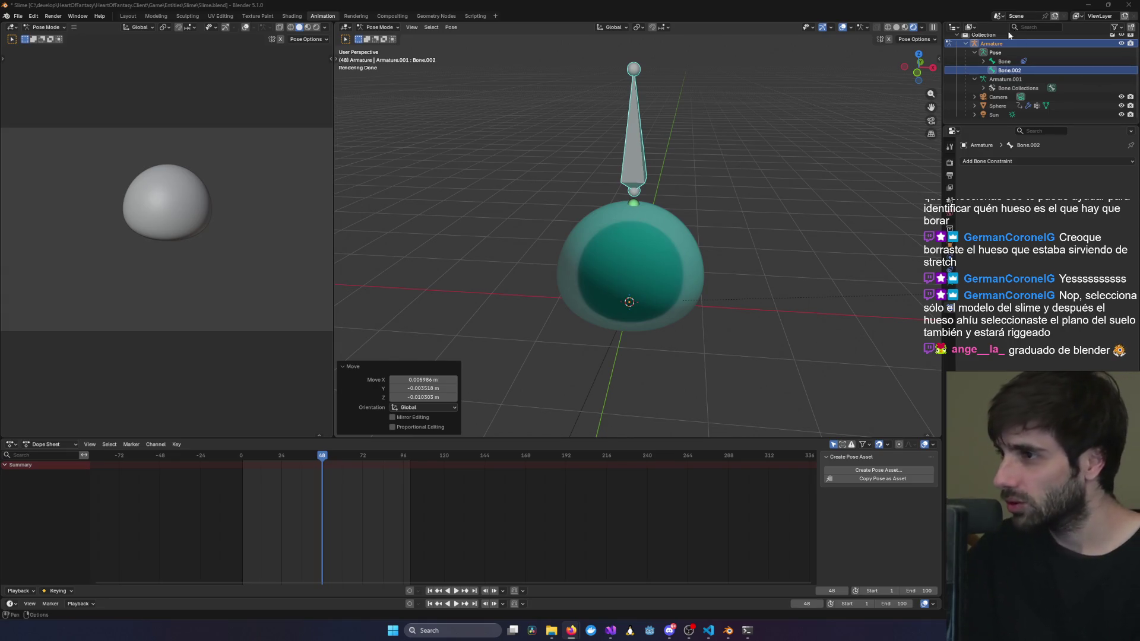
scroll(1005, 102, up, 1)
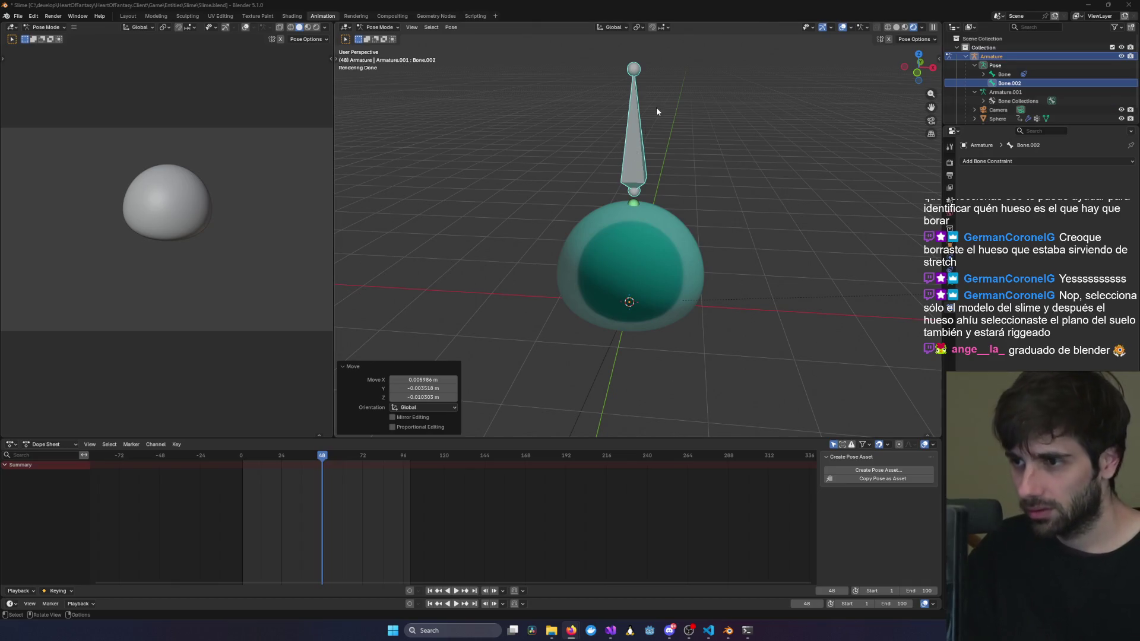
Raise Bone.002 back up, then lower it to squash the slime into a flat dome.
key(g)
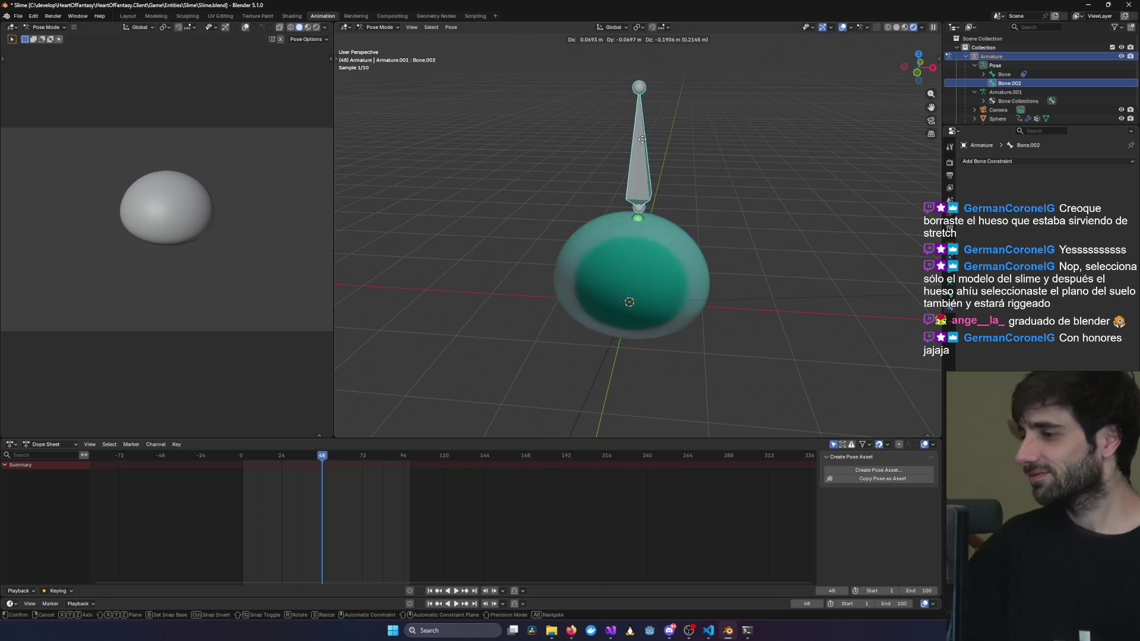
click(639, 129)
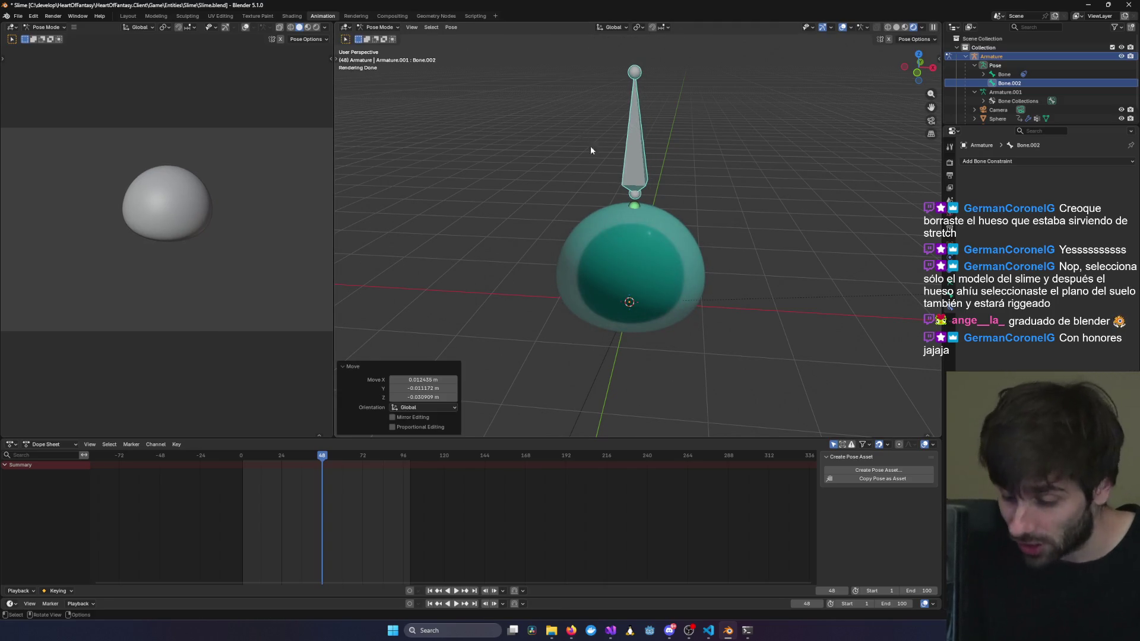
key(g)
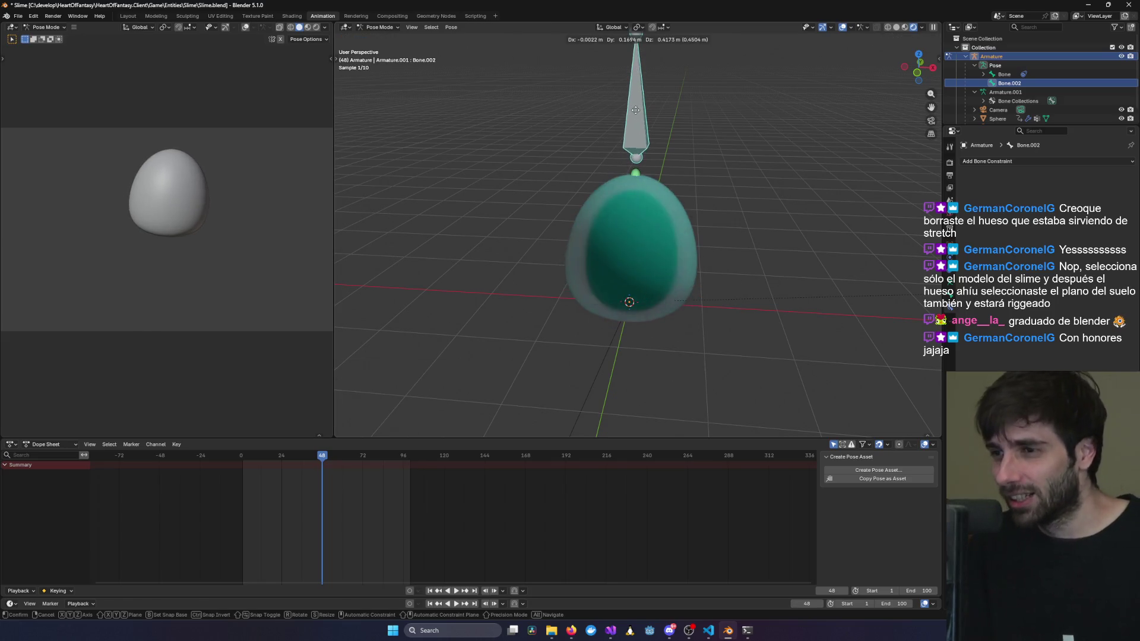
click(639, 144)
Orbit around the squashed slime and check it from the Back view.
middle_drag(828, 176, 843, 183)
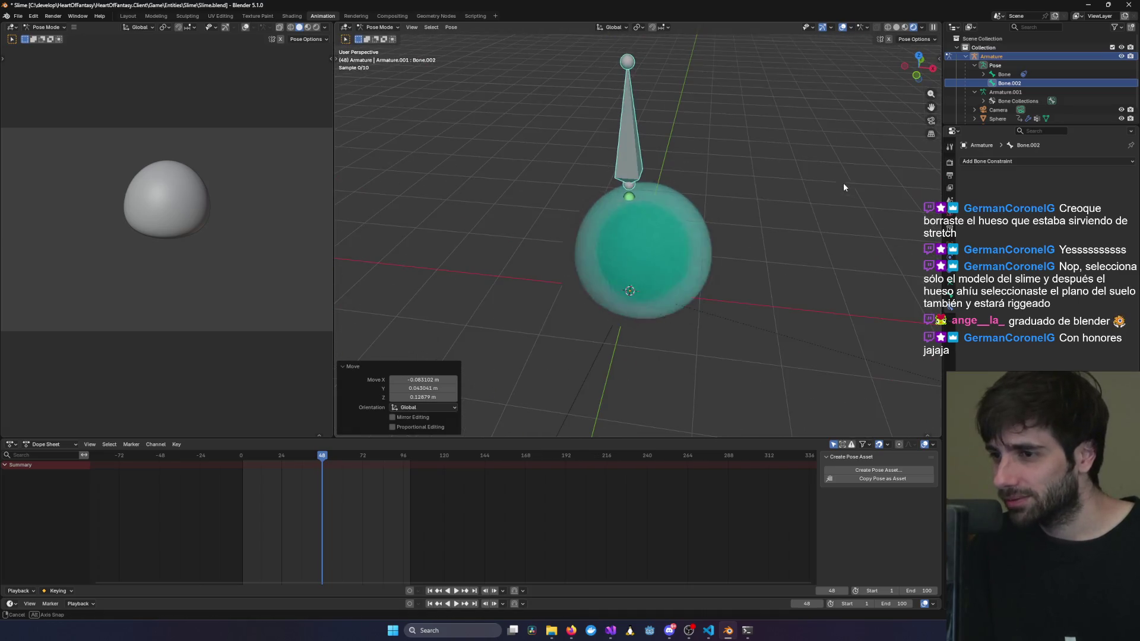
click(778, 232)
mouse_move(778, 232)
middle_down()
mouse_move(885, 176)
mouse_move(821, 215)
mouse_move(893, 70)
middle_up()
click(632, 149)
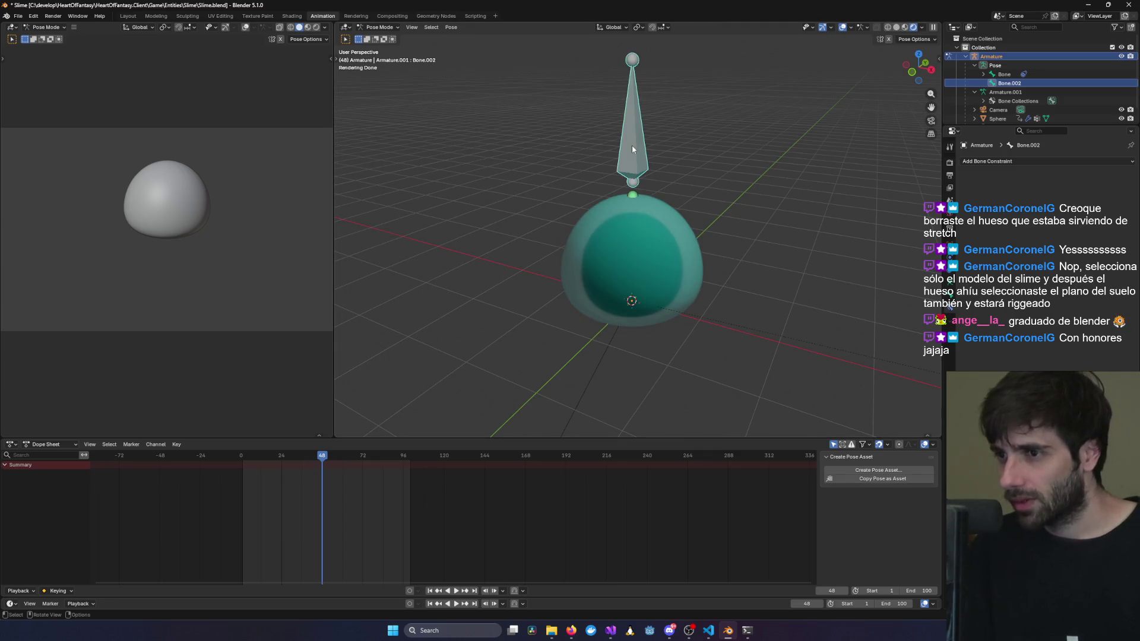
mouse_move(761, 147)
middle_down()
mouse_move(728, 179)
mouse_move(808, 194)
middle_up()
key(ctrl+KP_1)
click(723, 217)
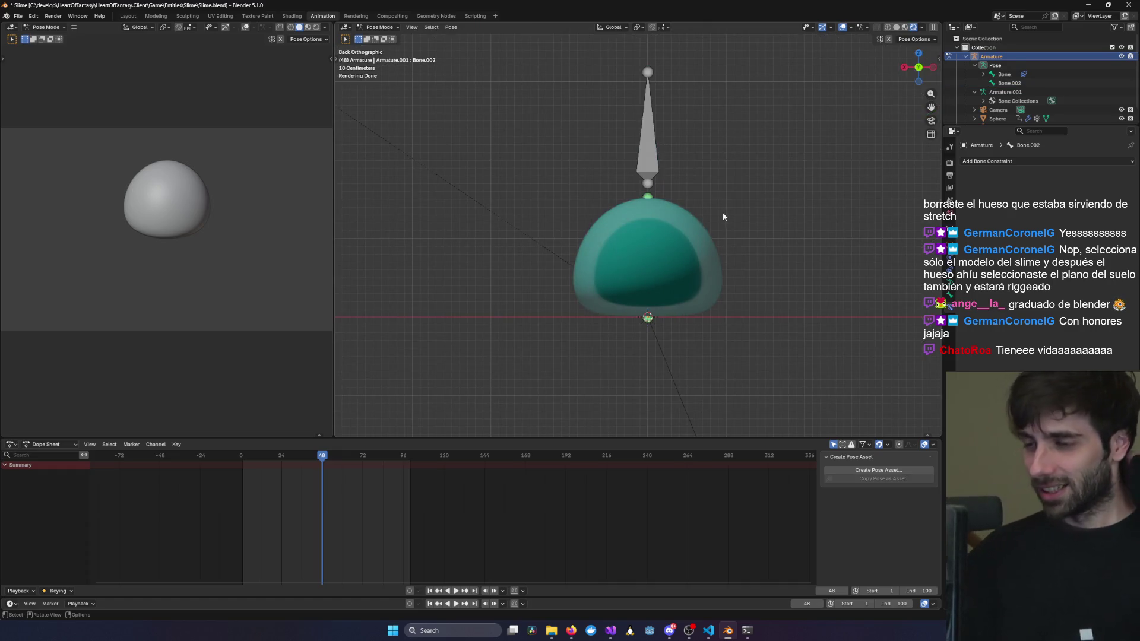
scroll(714, 209, down, 2)
scroll(718, 209, up, 3)
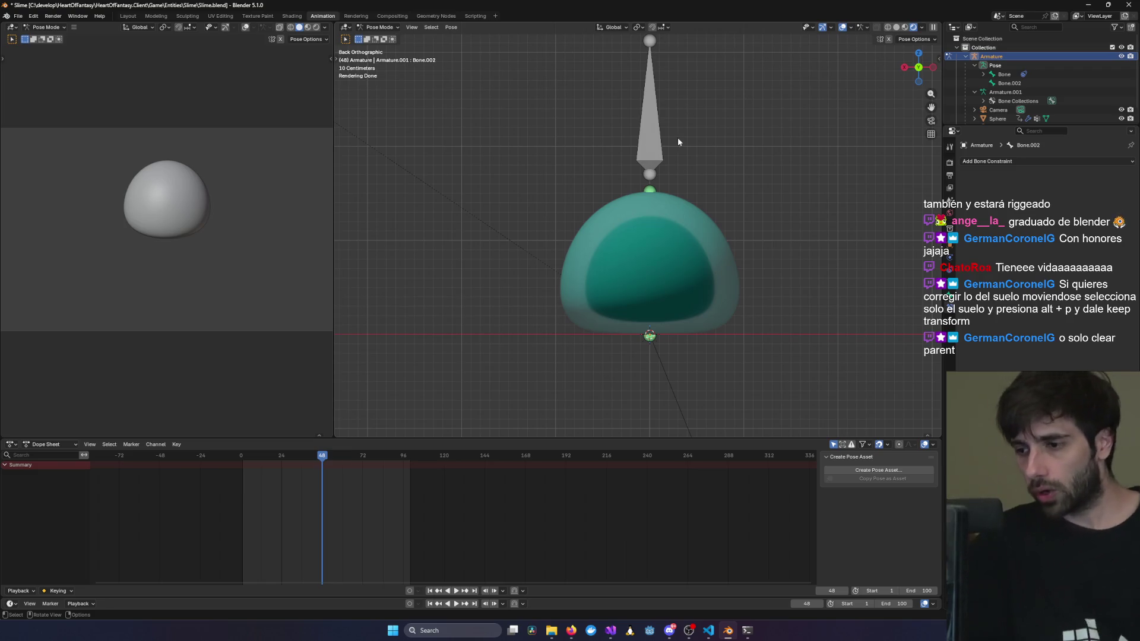
mouse_move(717, 633)
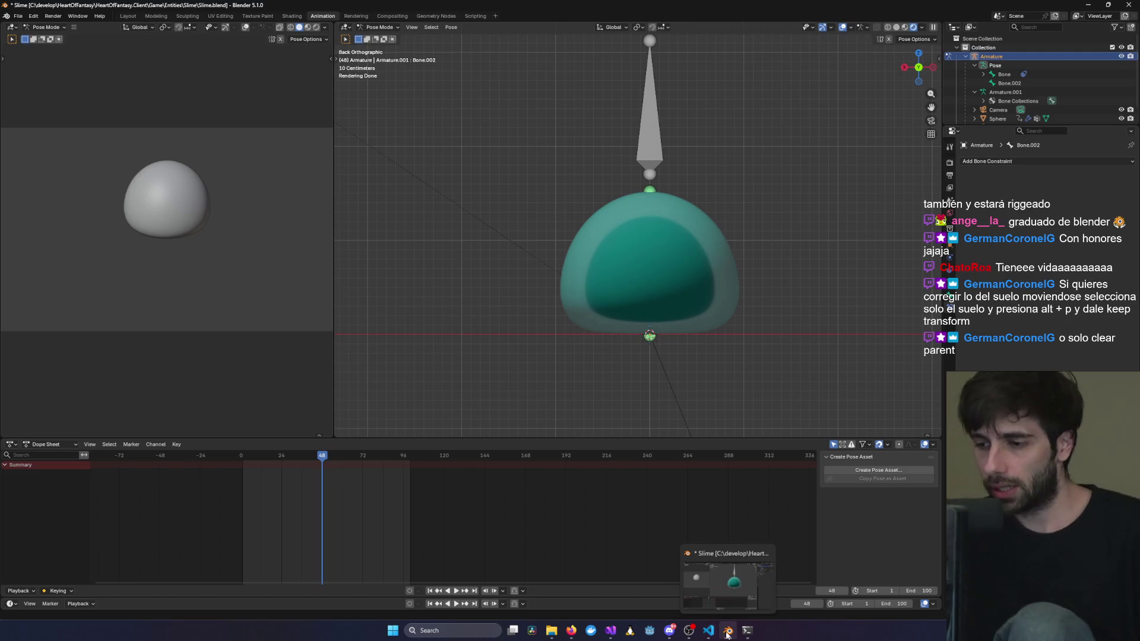
middle_drag(725, 193, 575, 262)
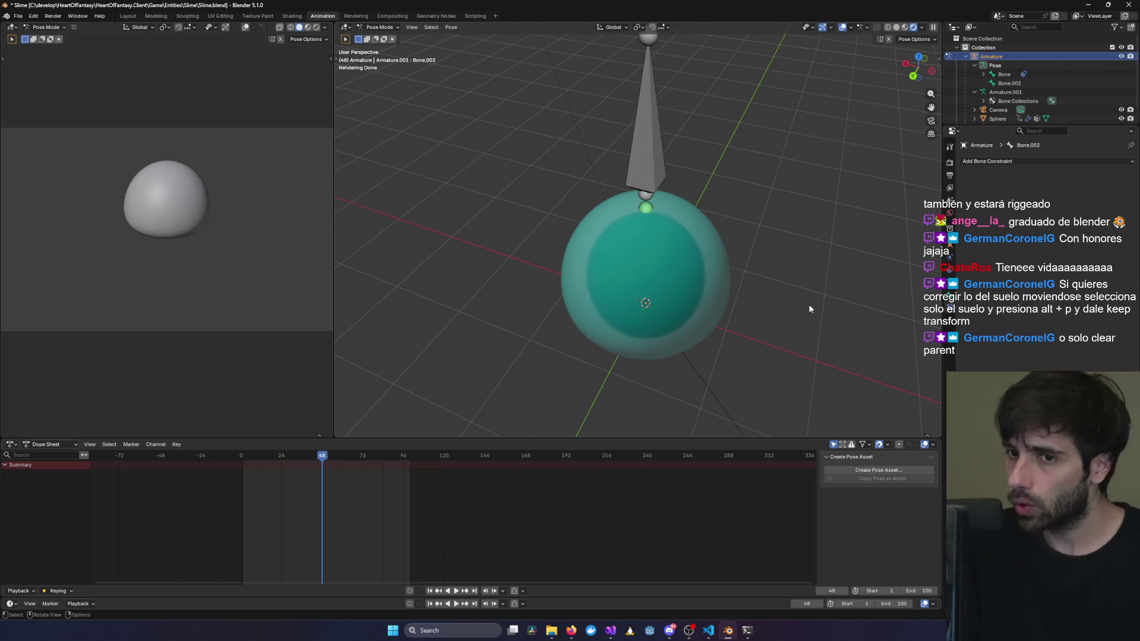
middle_drag(671, 288, 736, 229)
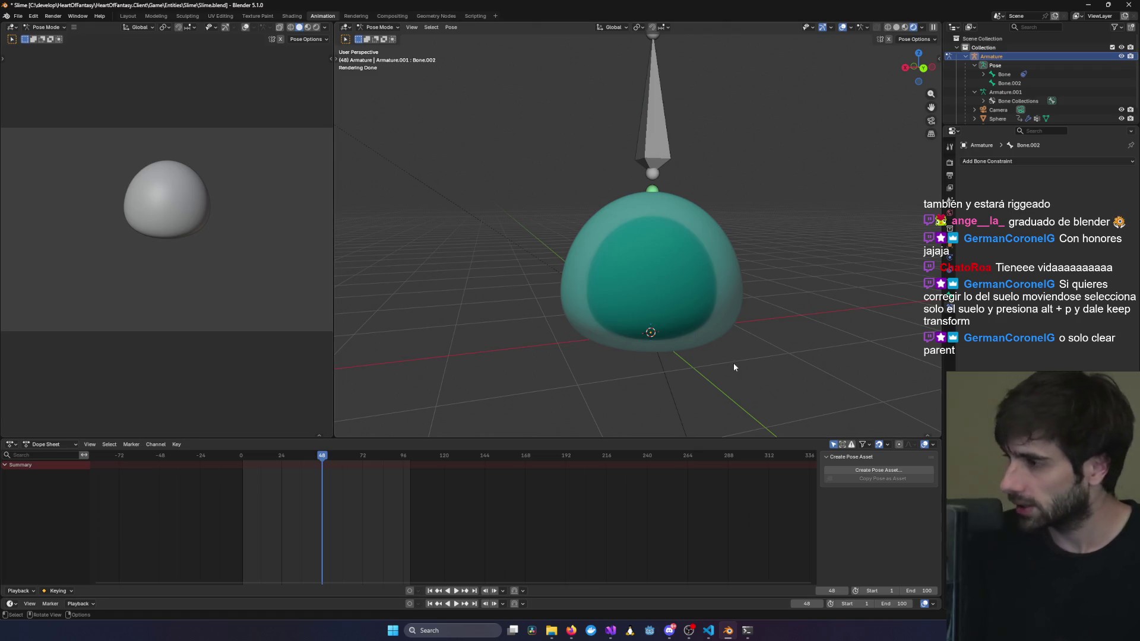
key(alt+Tab)
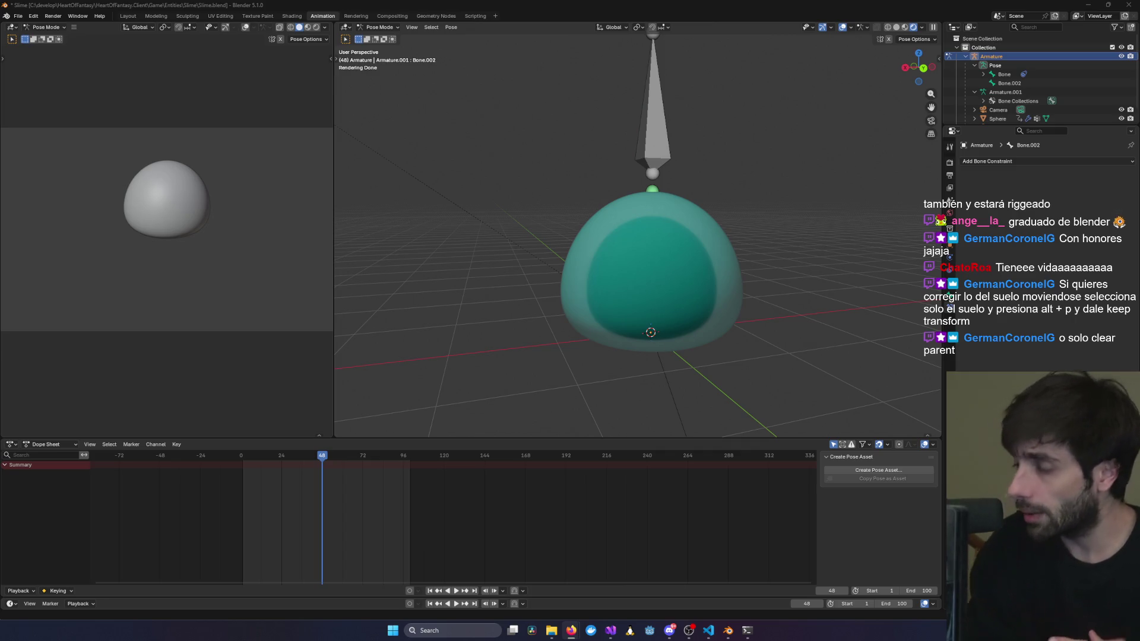
mouse_move(784, 153)
middle_down()
mouse_move(738, 163)
mouse_move(853, 163)
middle_up()
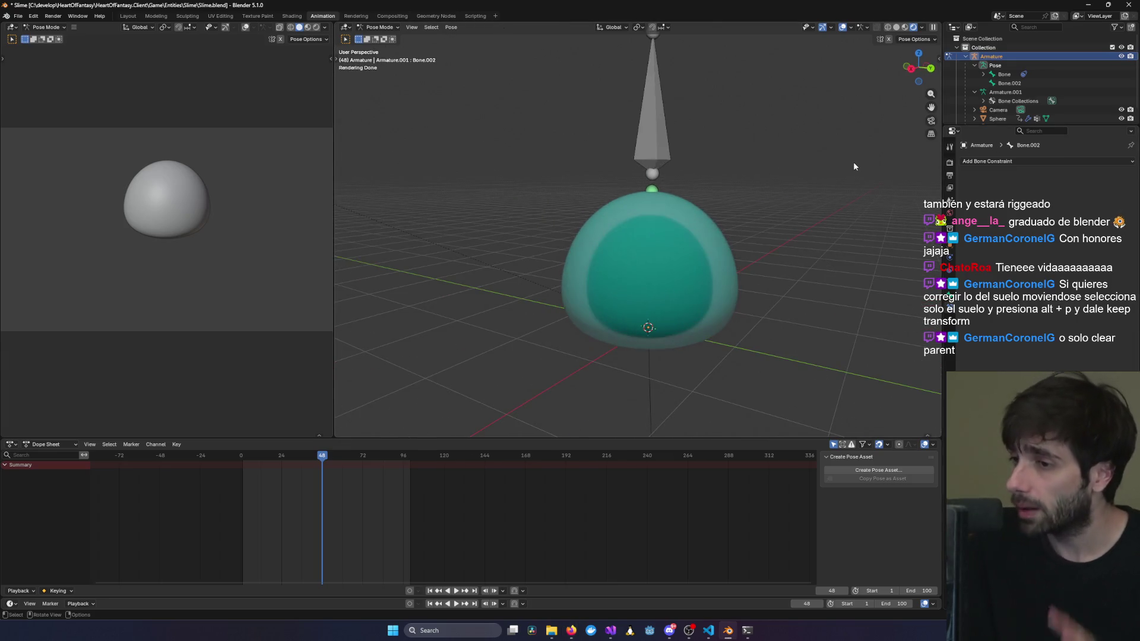
scroll(850, 169, down, 2)
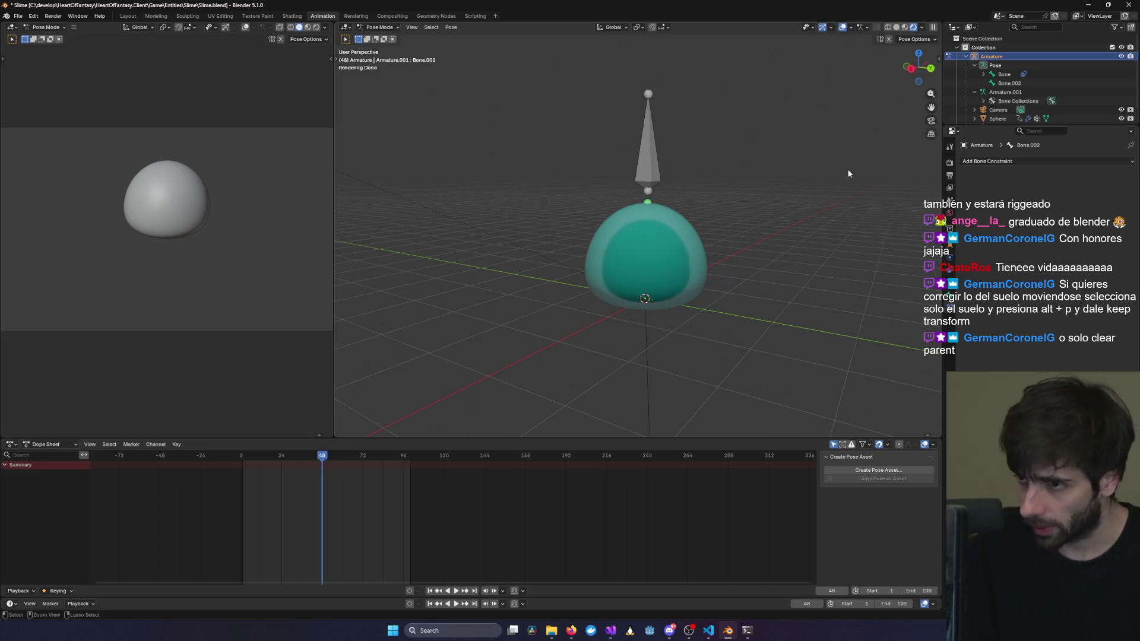
key(a)
key(alt+a)
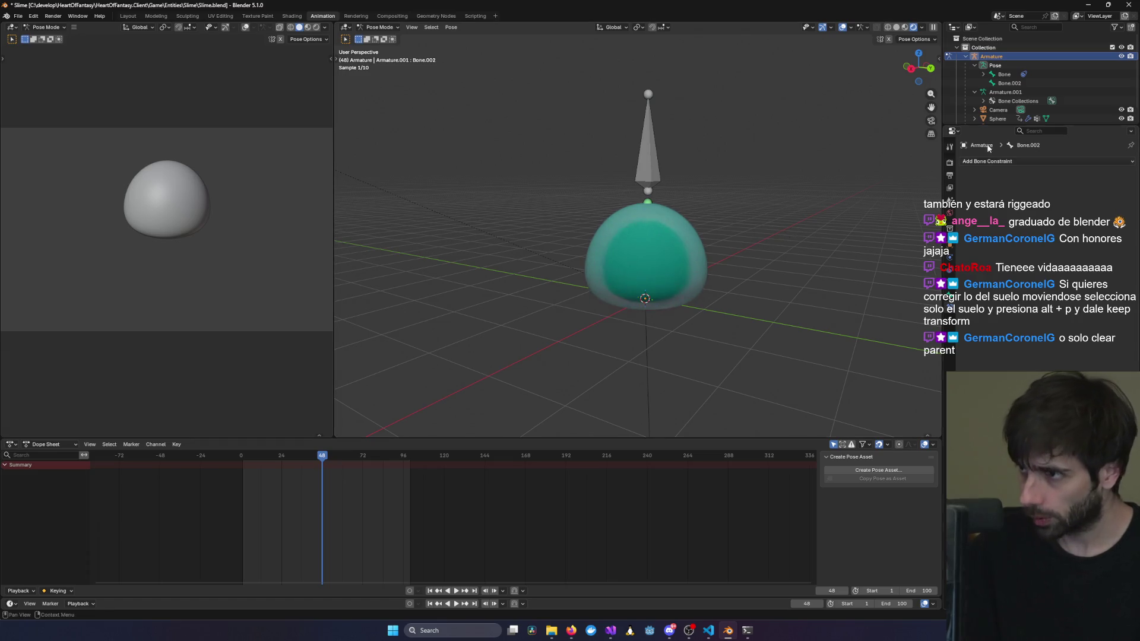
Select Bone.002 in Edit Mode and bring the hidden ground plane back into view.
scroll(1039, 95, down, 1)
key(a)
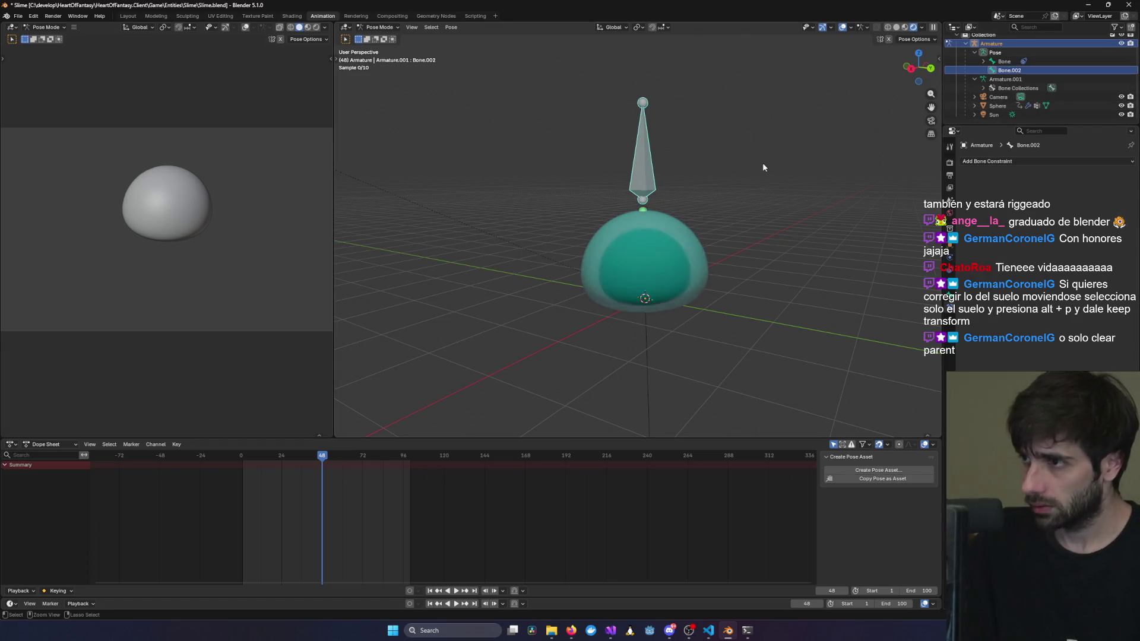
key(Tab)
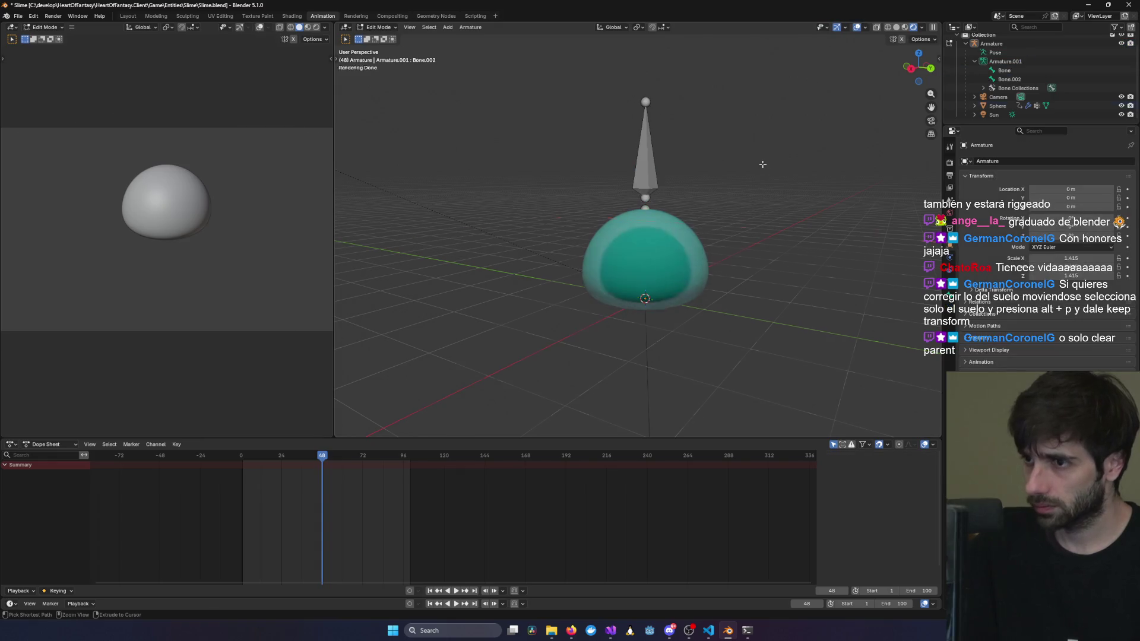
key(ctrl+z)
mouse_move(761, 163)
middle_down()
mouse_move(821, 212)
mouse_move(810, 238)
middle_up()
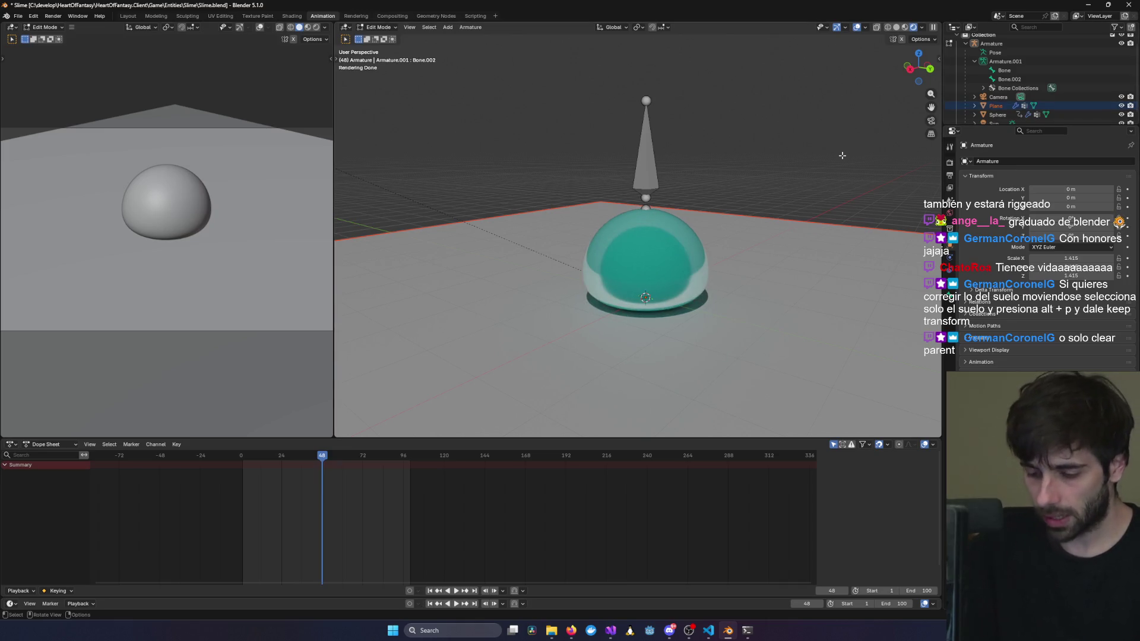
Check the parent and clear-parent options, then select the floor plane in Object Mode.
key(ctrl+p)
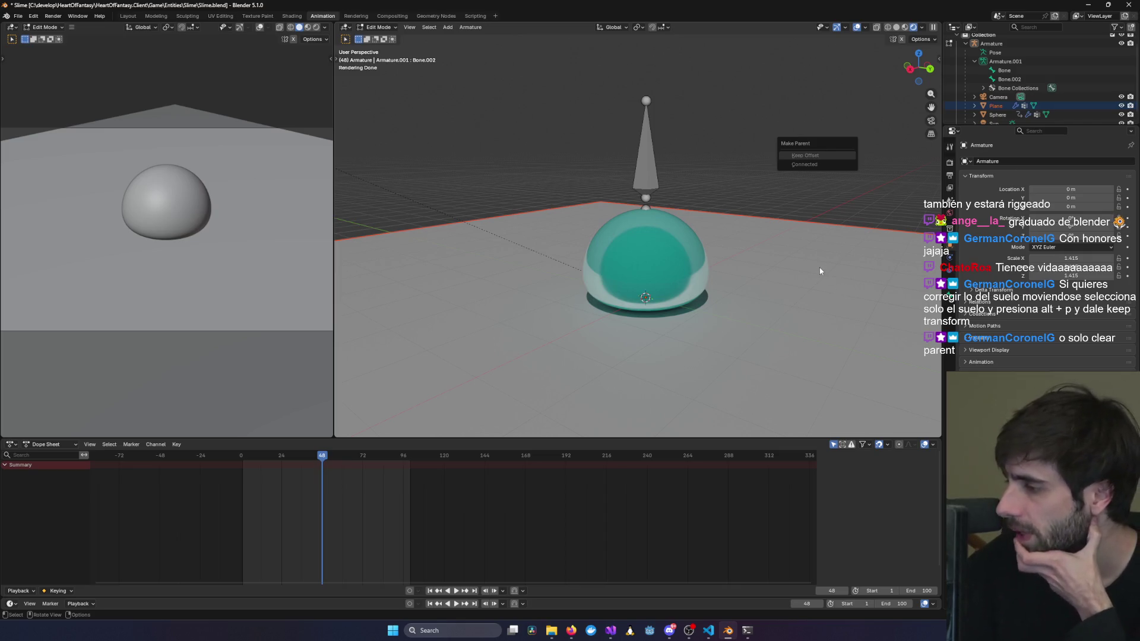
key(Escape)
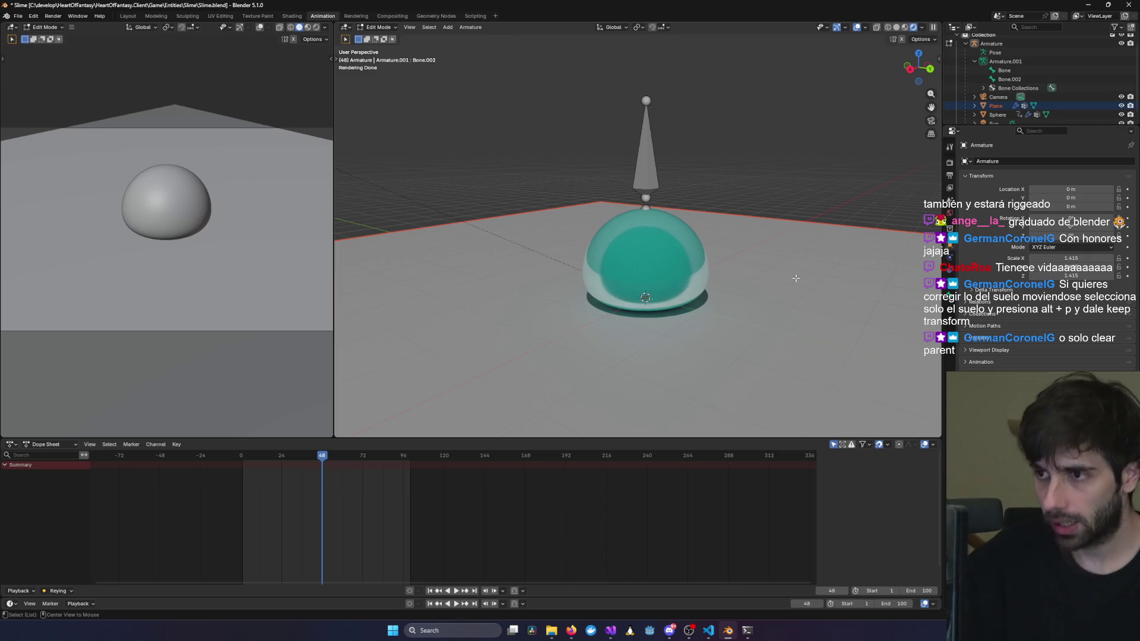
key(alt+p)
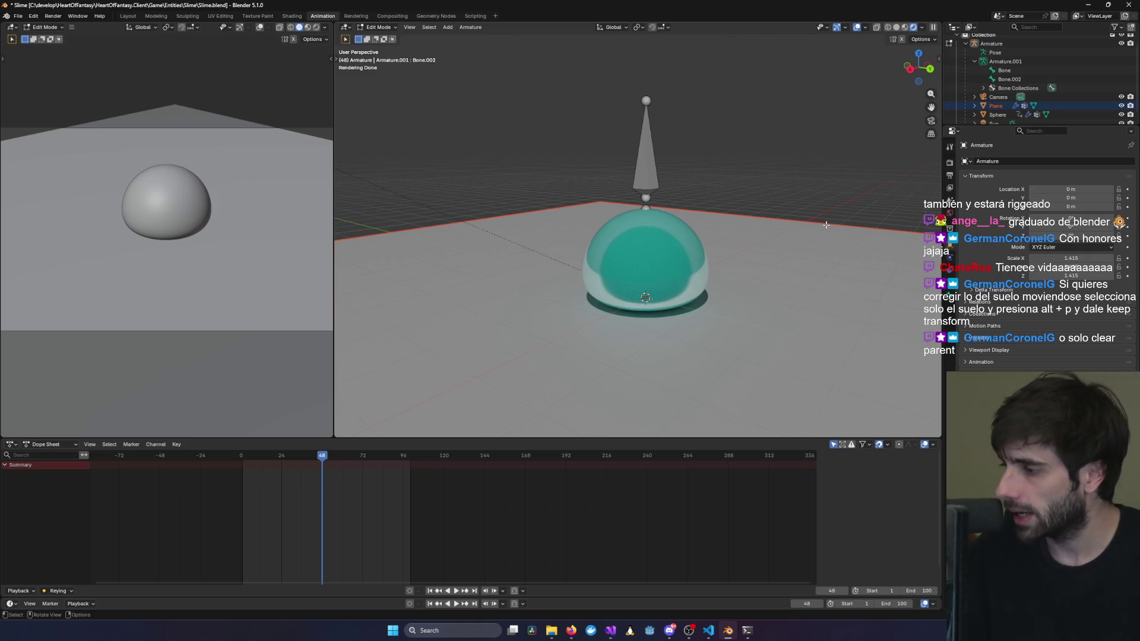
key(alt+p)
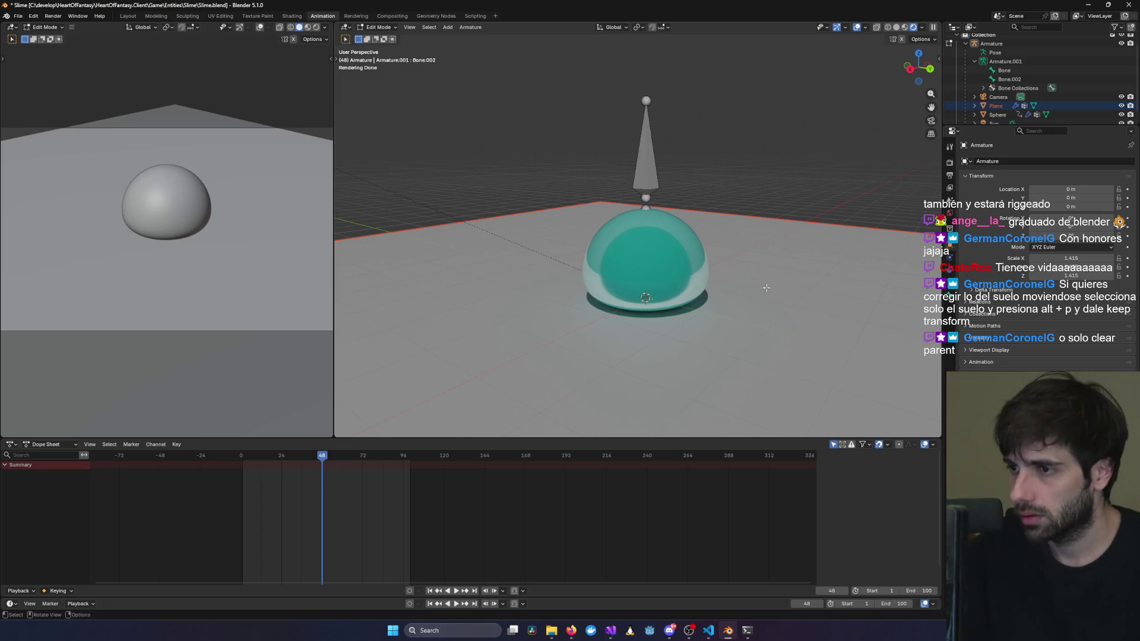
click(379, 27)
click(380, 36)
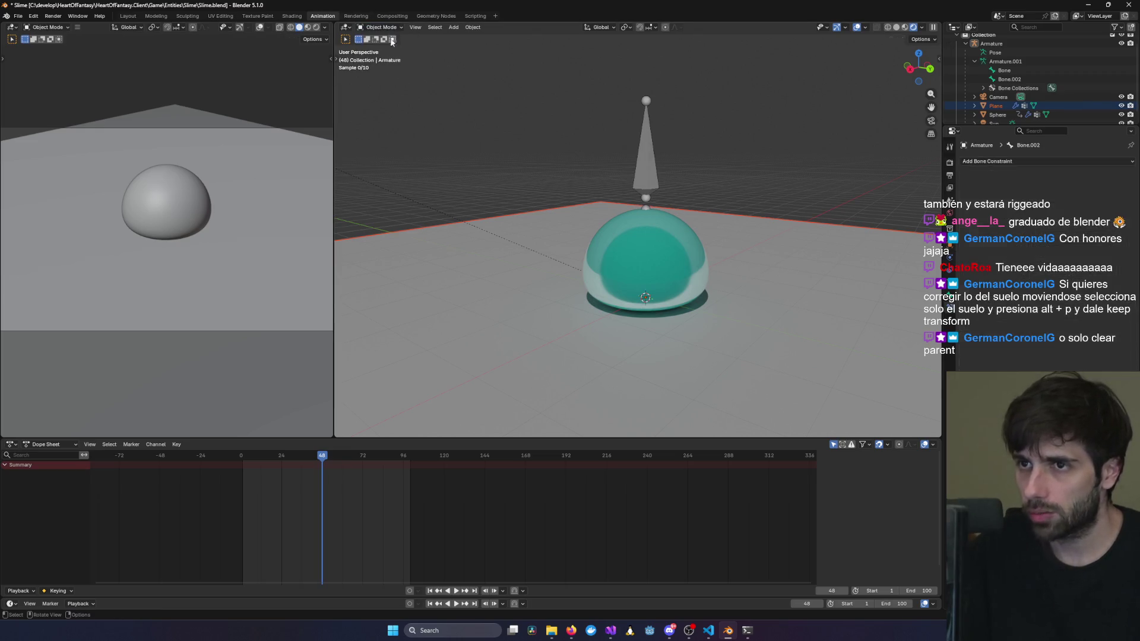
click(735, 248)
Clear the floor plane's parent so it no longer follows the armature, then select the armature.
key(alt+p)
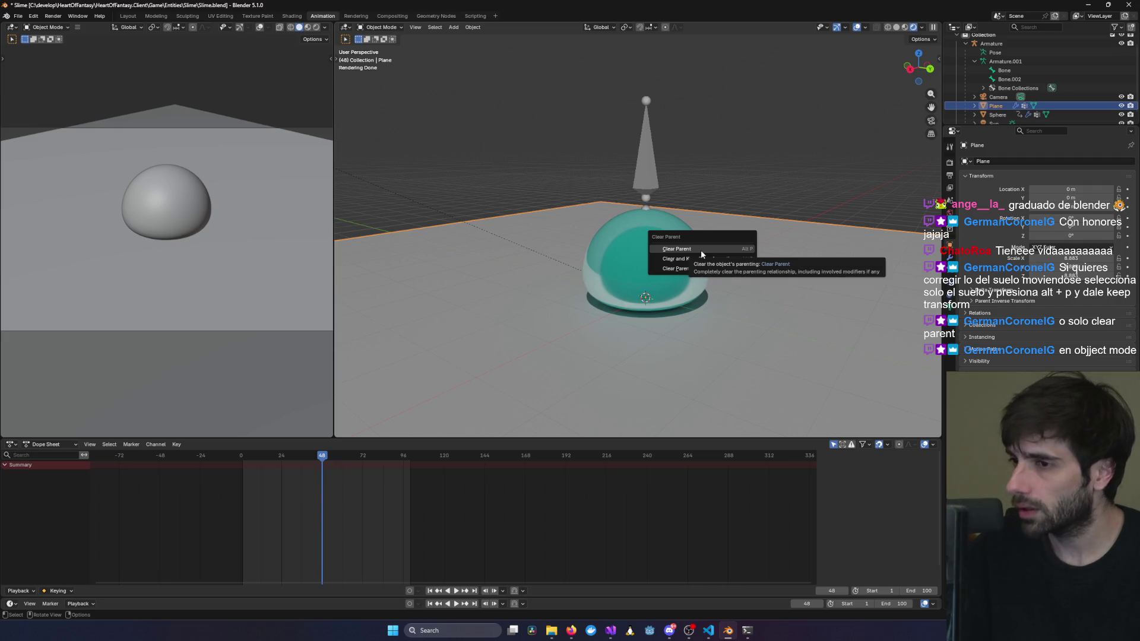
click(701, 250)
click(659, 162)
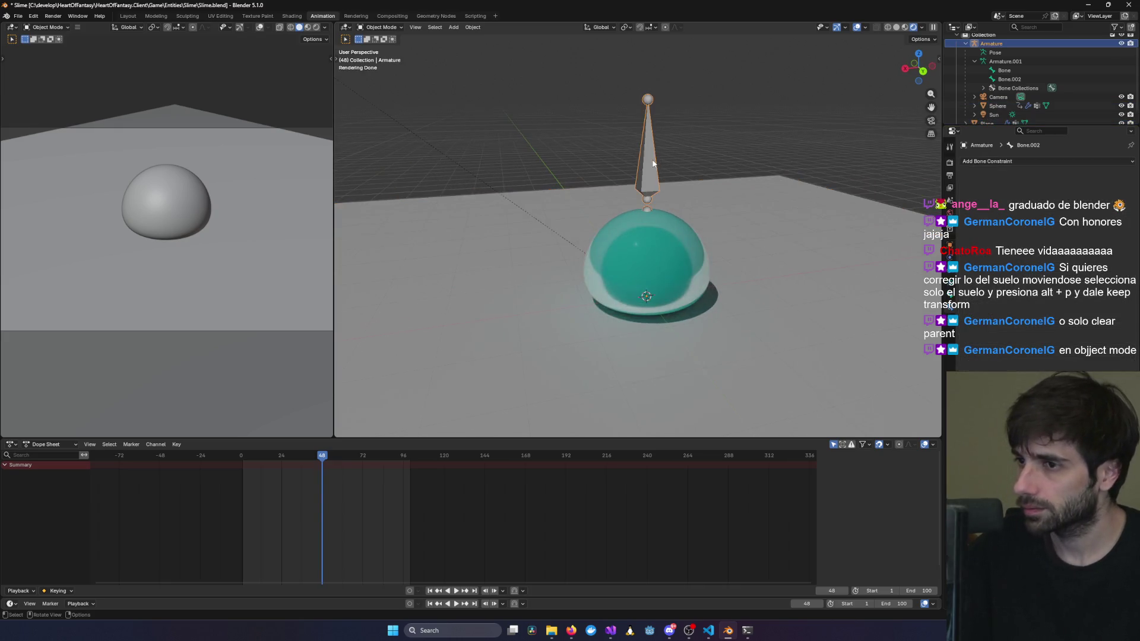
Put the armature in Pose Mode and start moving the bone above the slime.
scroll(699, 187, down, 4)
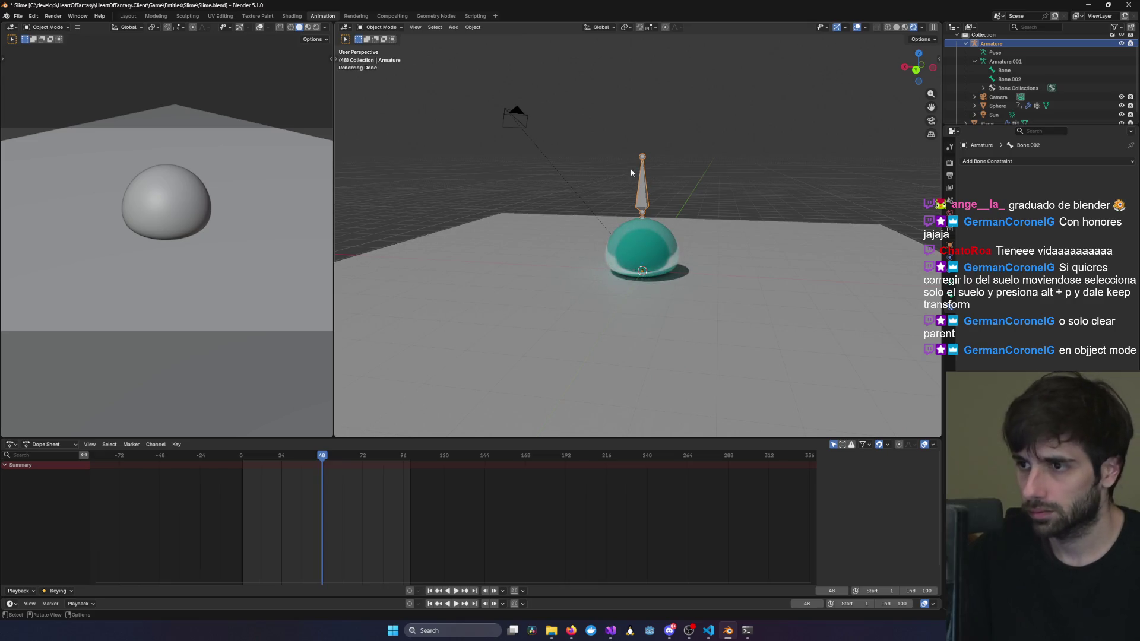
click(380, 27)
click(383, 57)
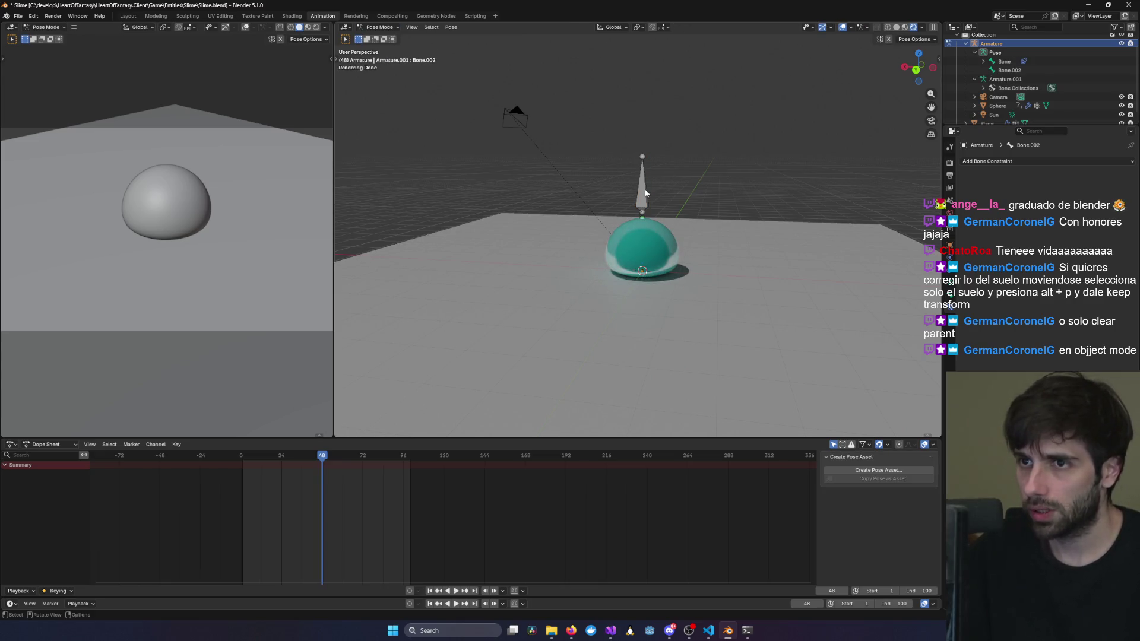
click(643, 190)
key(g)
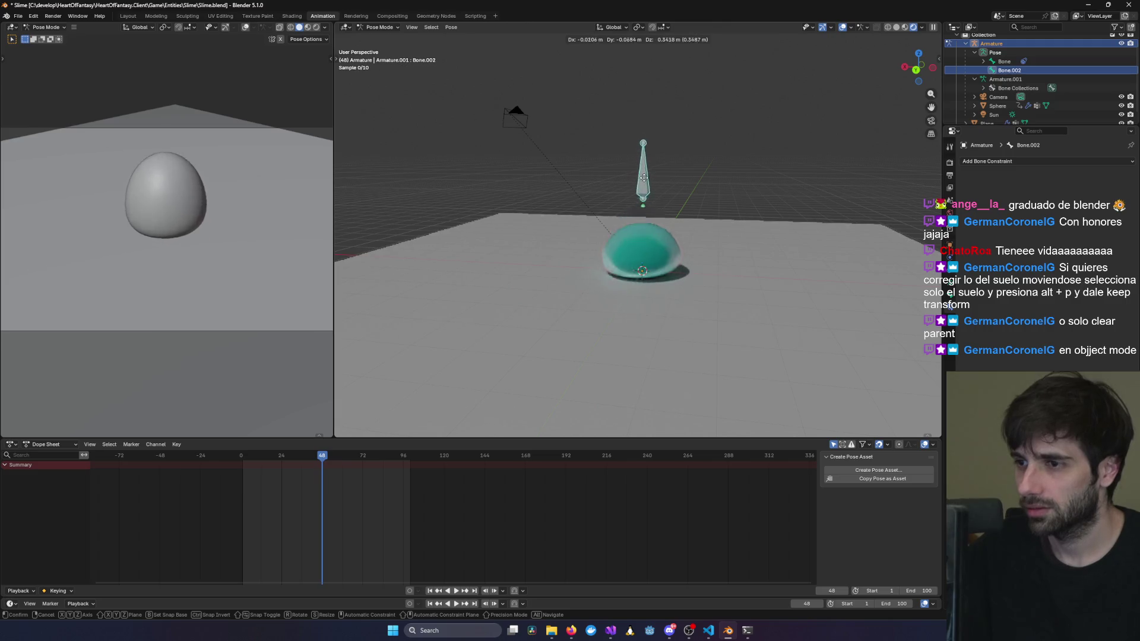
click(768, 214)
scroll(768, 213, up, 2)
scroll(768, 212, up, 3)
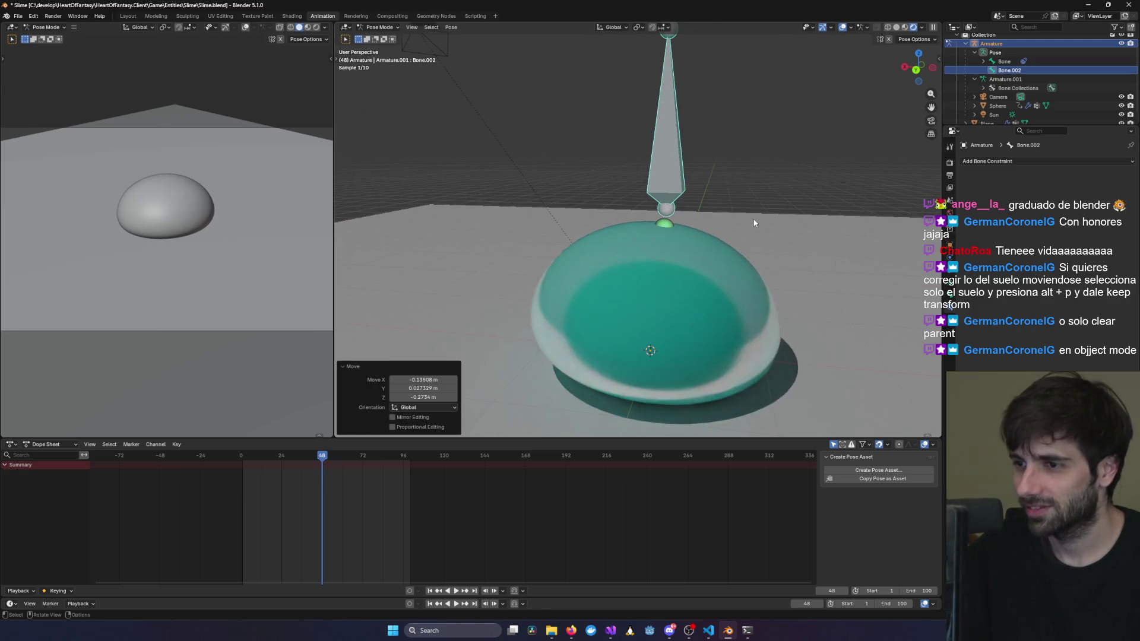
mouse_move(831, 272)
middle_down()
mouse_move(716, 285)
mouse_move(834, 272)
middle_up()
scroll(834, 272, down, 3)
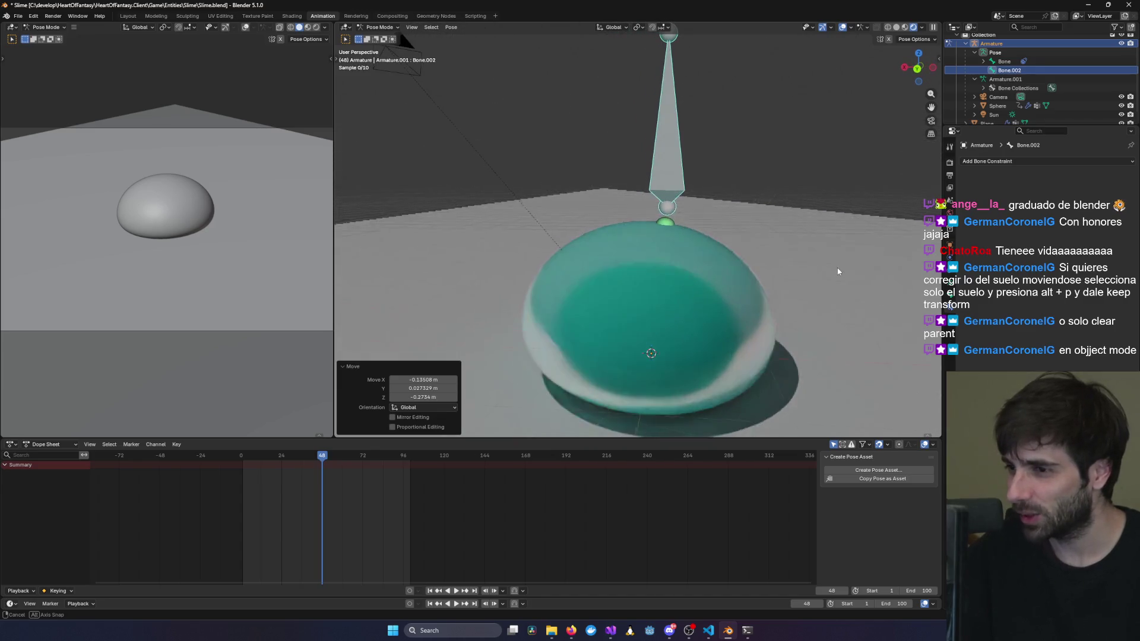
scroll(771, 257, up, 1)
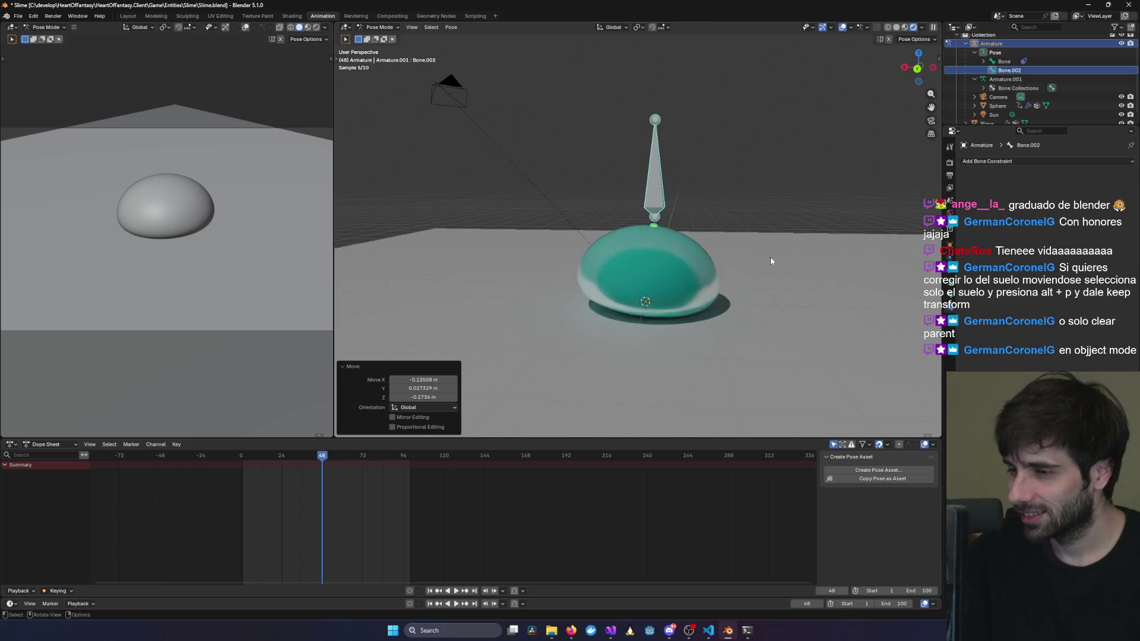
key(ctrl+z)
mouse_move(770, 261)
middle_down()
mouse_move(678, 253)
mouse_move(807, 280)
mouse_move(821, 309)
mouse_move(811, 296)
mouse_move(826, 290)
mouse_move(777, 237)
mouse_move(735, 283)
mouse_move(669, 133)
mouse_move(636, 230)
mouse_move(758, 222)
mouse_move(754, 249)
middle_up()
click(778, 237)
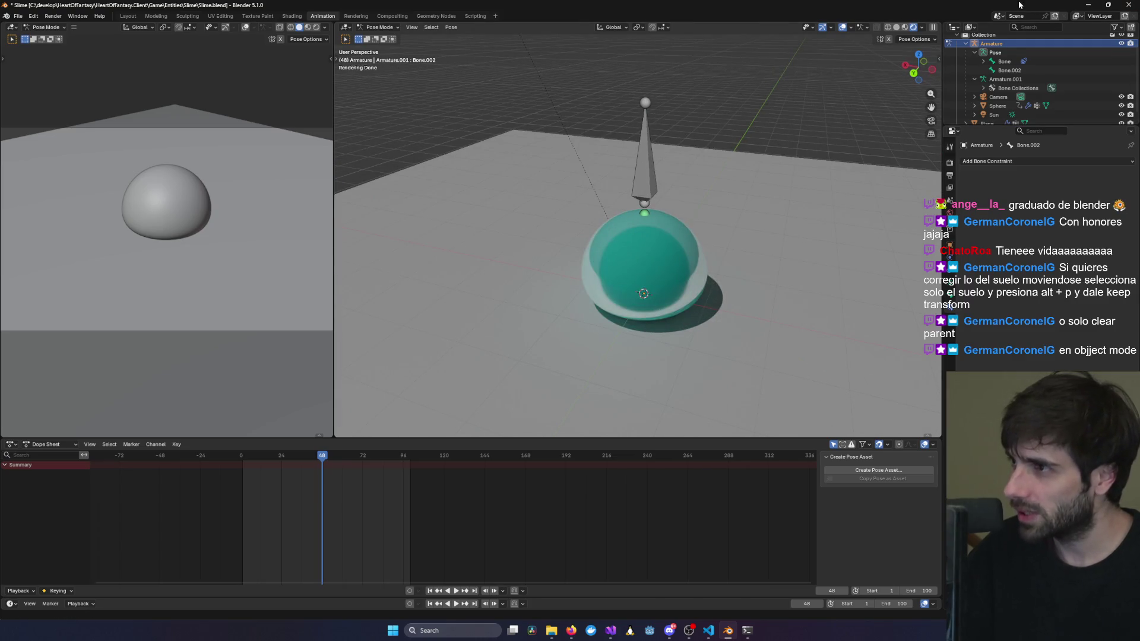
Save Slime.blend and orbit the view to inspect the slime.
drag(1025, 7, 988, 18)
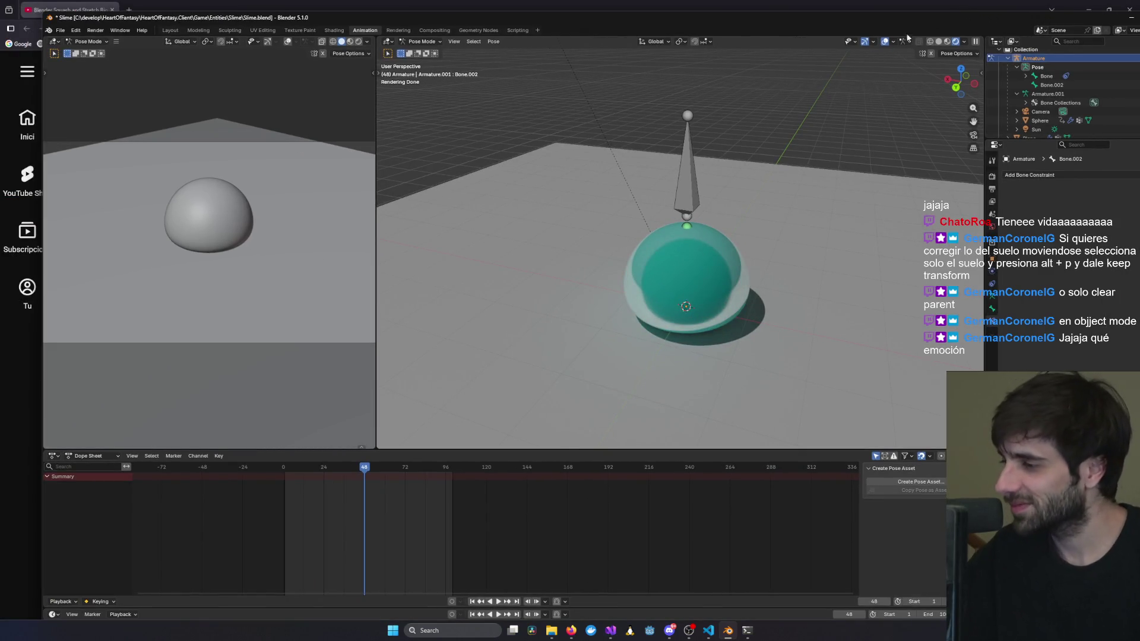
click(61, 31)
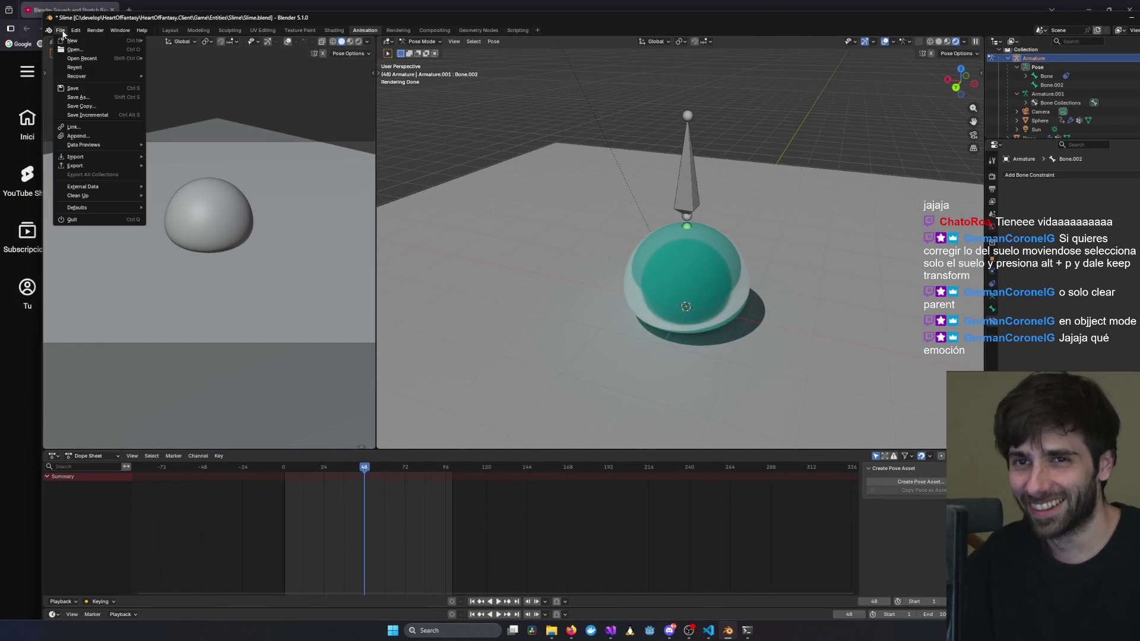
click(97, 89)
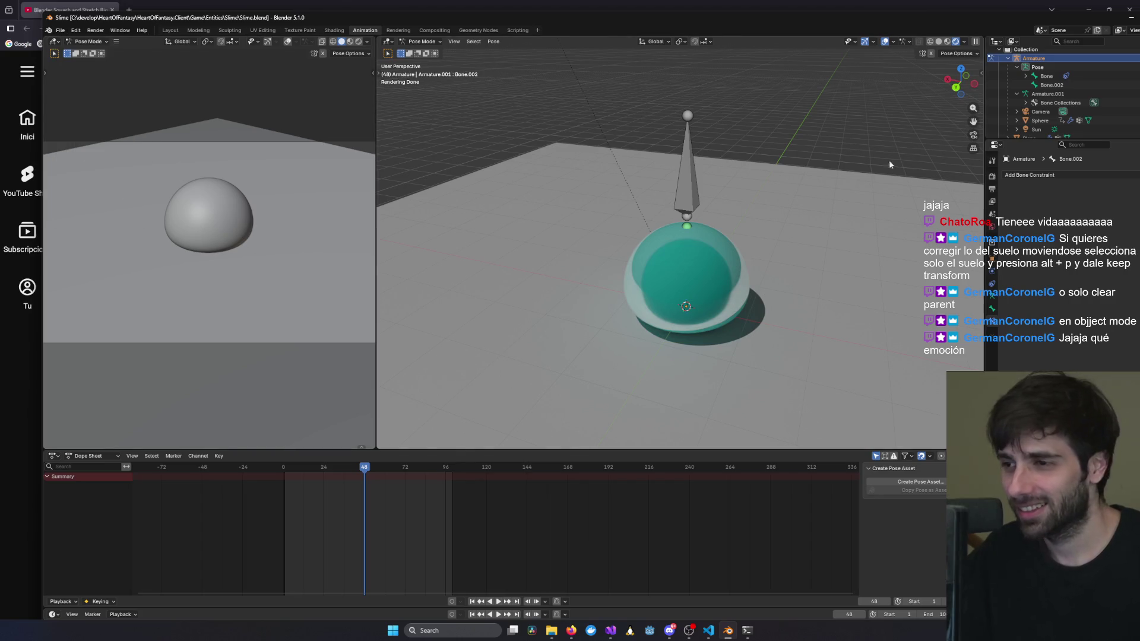
mouse_move(884, 263)
middle_down()
mouse_move(822, 249)
mouse_move(755, 334)
middle_up()
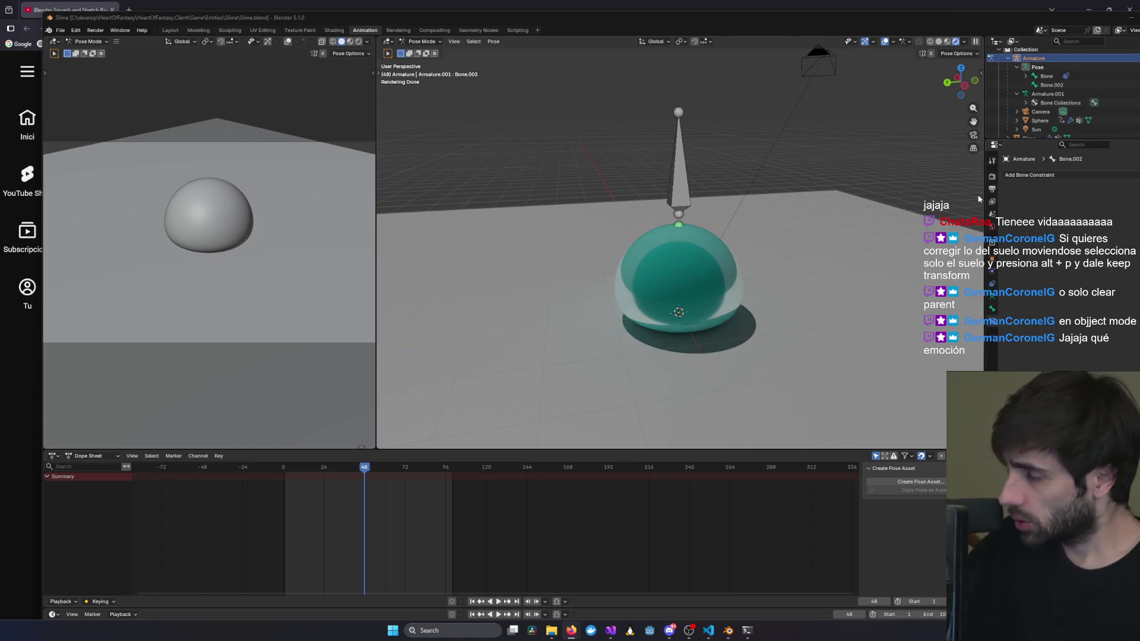
mouse_move(651, 304)
middle_down()
mouse_move(534, 310)
mouse_move(681, 303)
middle_up()
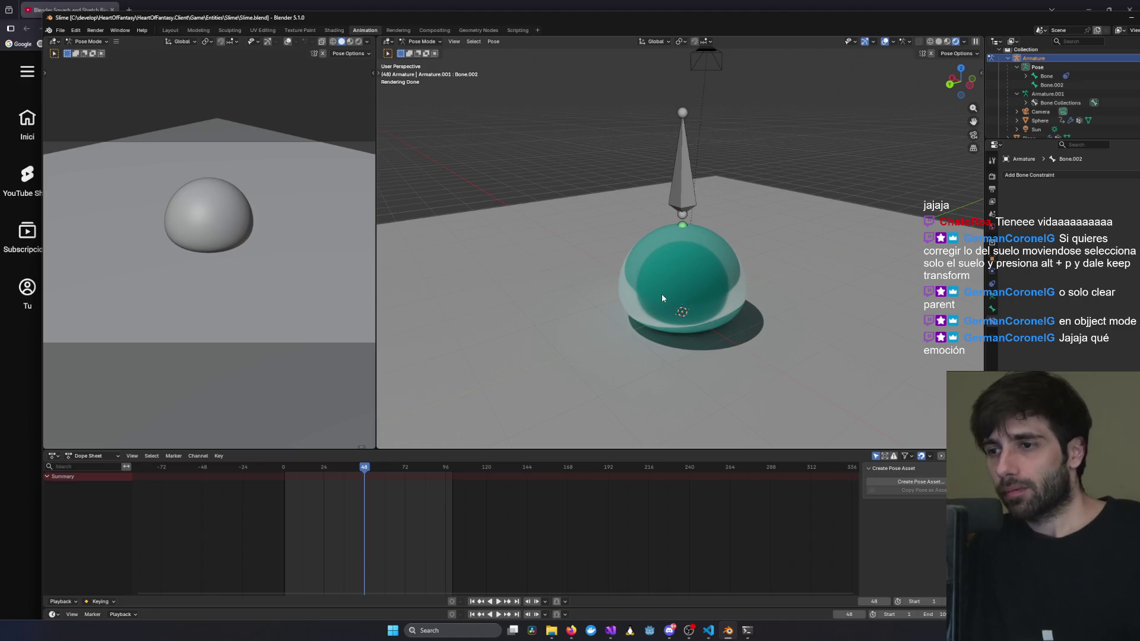
Reposition and maximize the Blender window, then switch to the squash-and-stretch rig video.
key(alt+Tab)
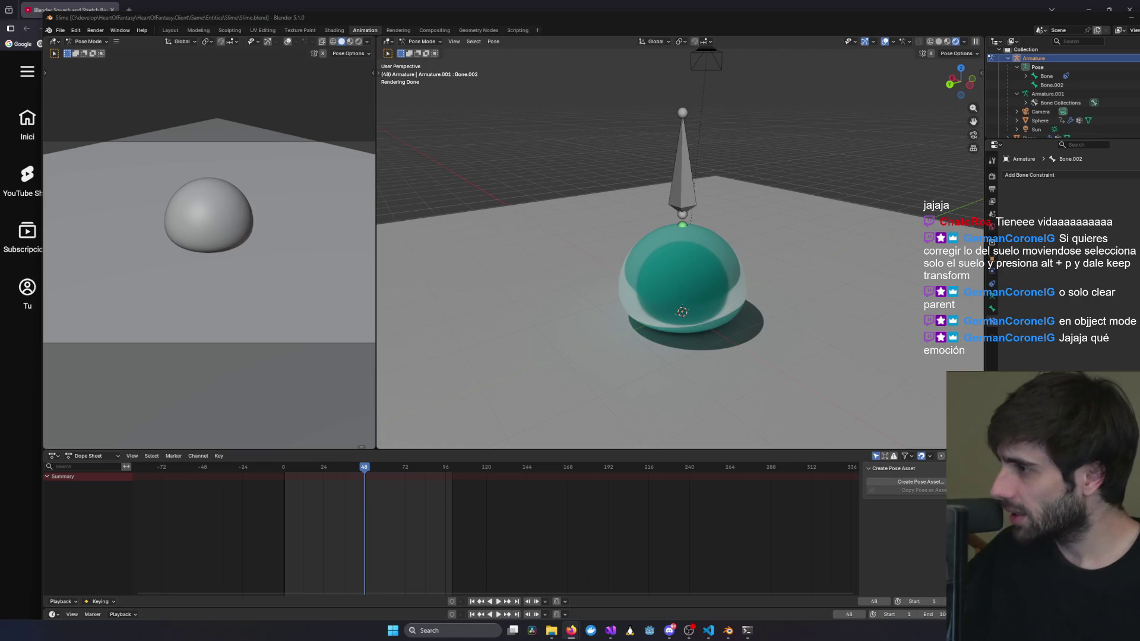
key(alt+Tab)
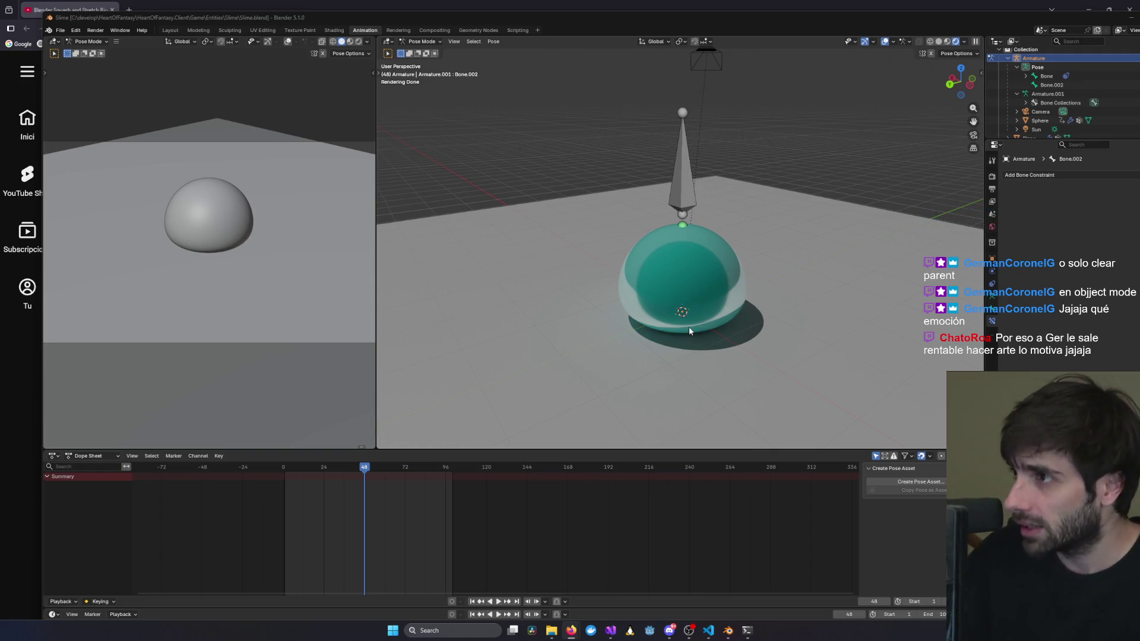
drag(890, 16, 846, 19)
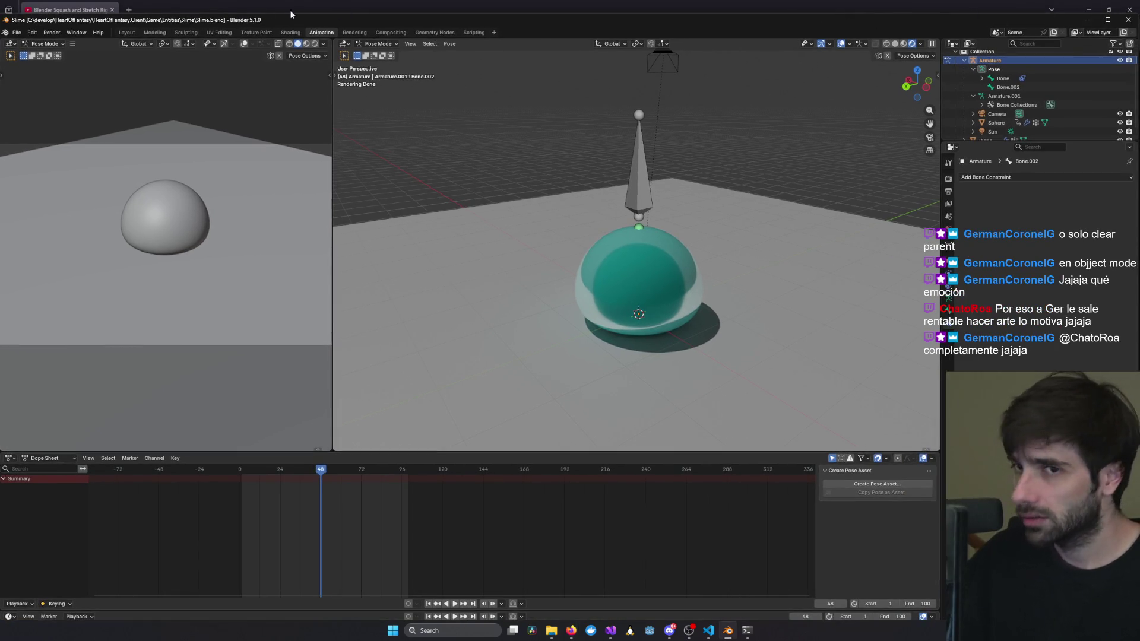
mouse_move(286, 17)
mouse_down()
mouse_move(301, 17)
mouse_move(286, 14)
mouse_up()
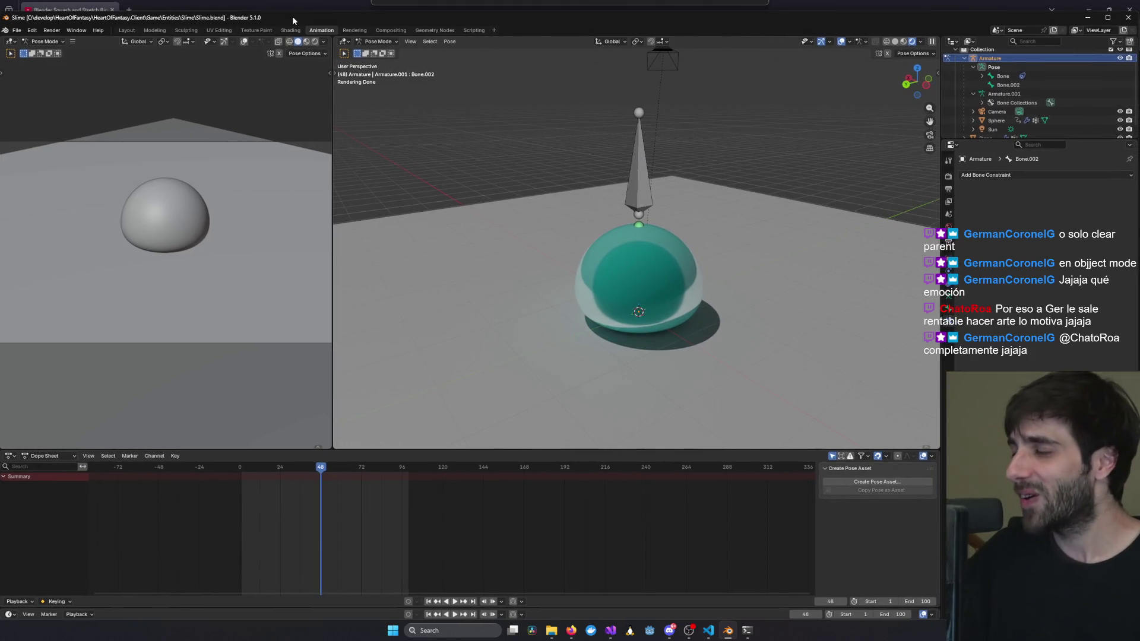
key(alt+Tab)
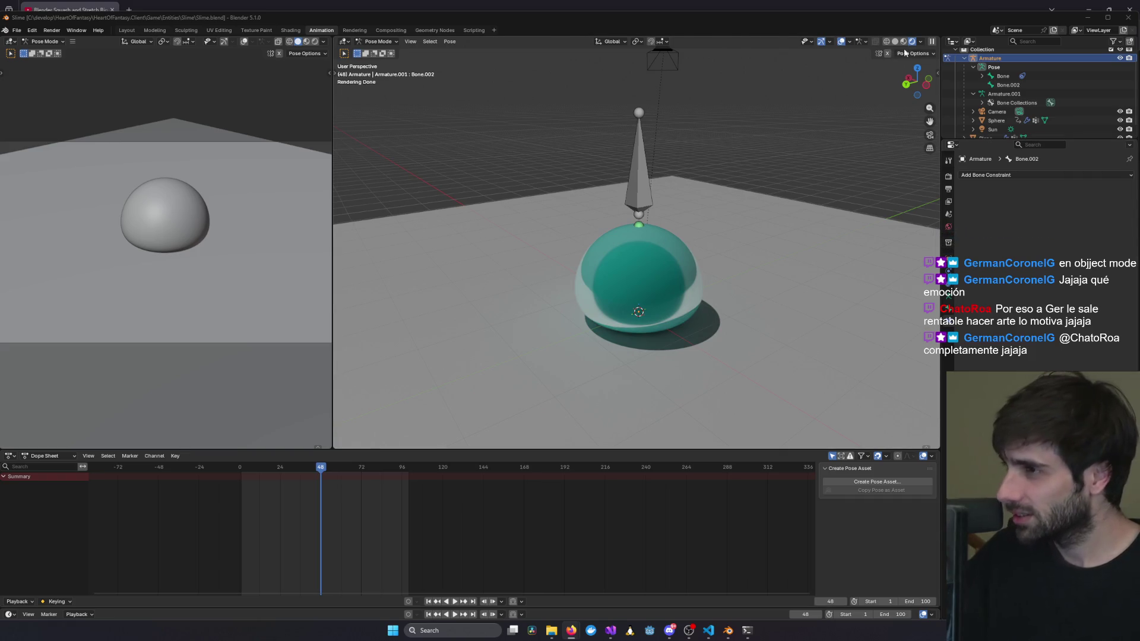
double_click(1096, 20)
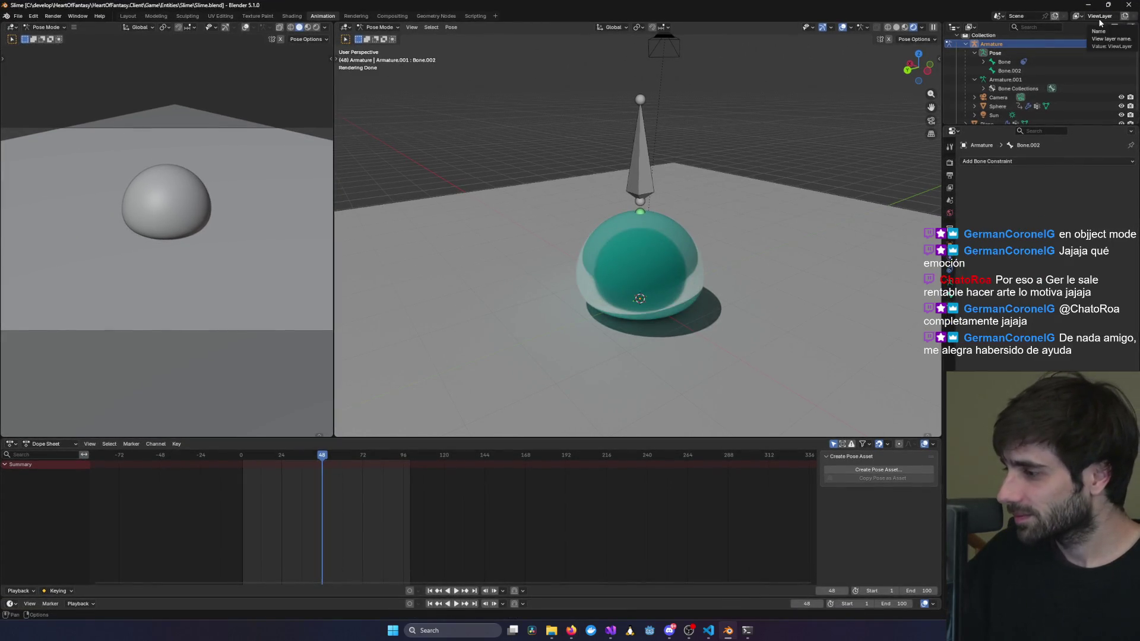
scroll(1066, 106, down, 1)
key(alt+Tab)
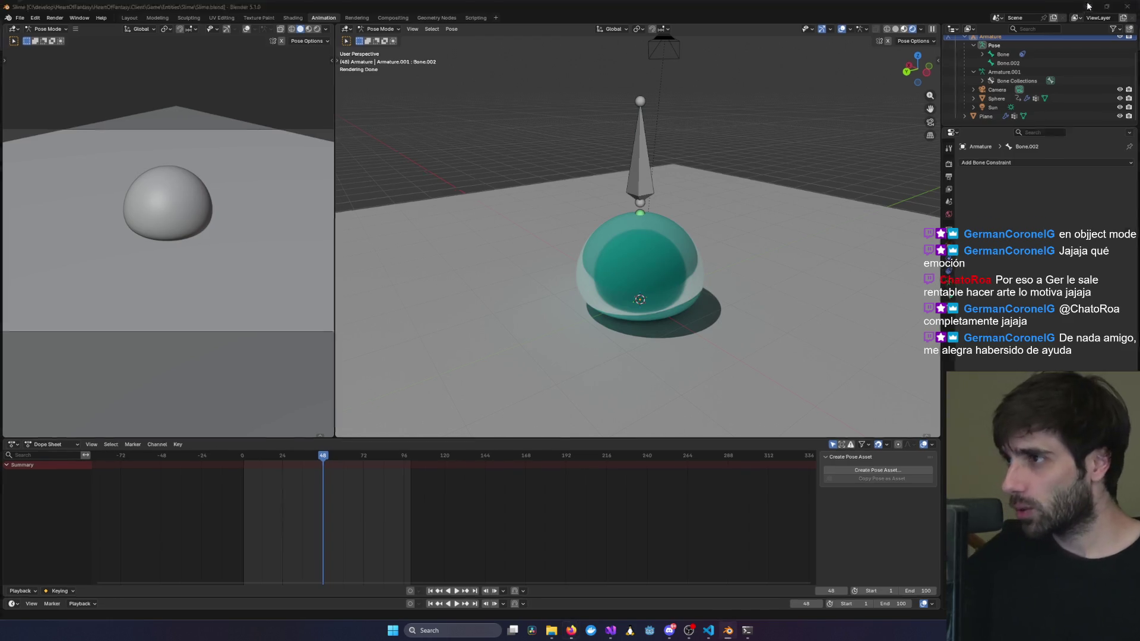
key(alt+Tab)
key(alt+Tab)
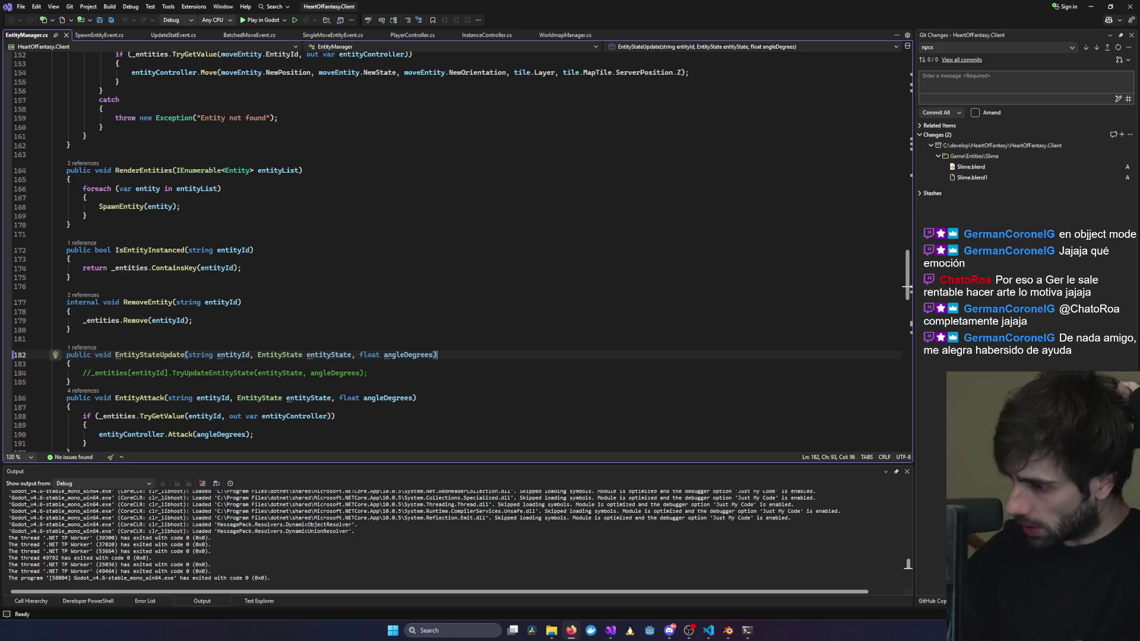
Show the Windows notification panel with Win+N, then close it.
key(super+n)
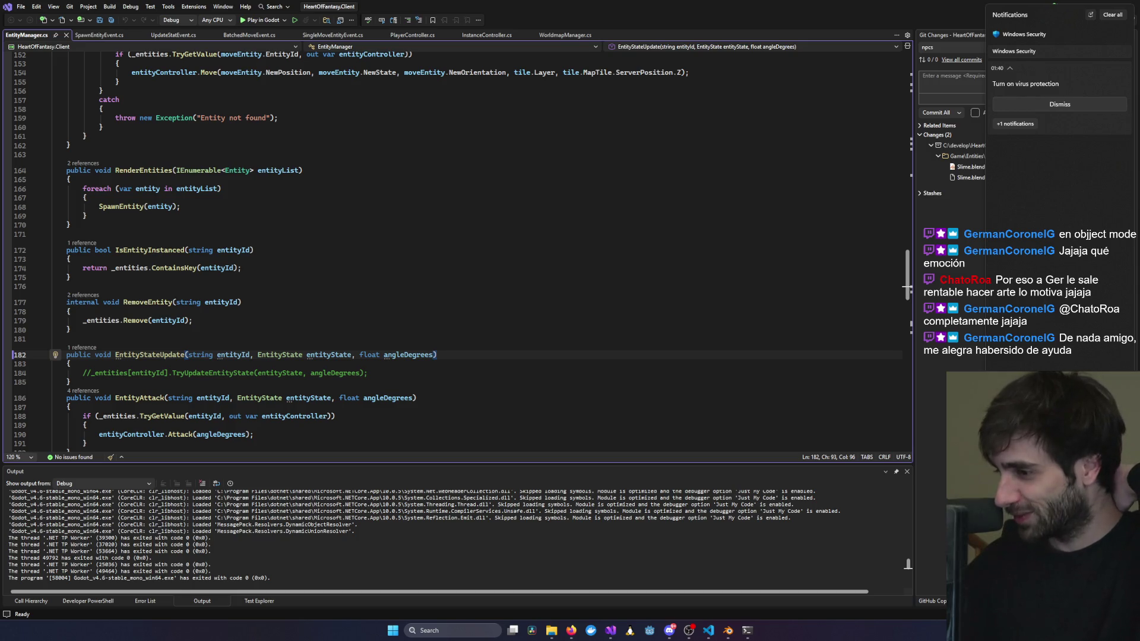
key(Escape)
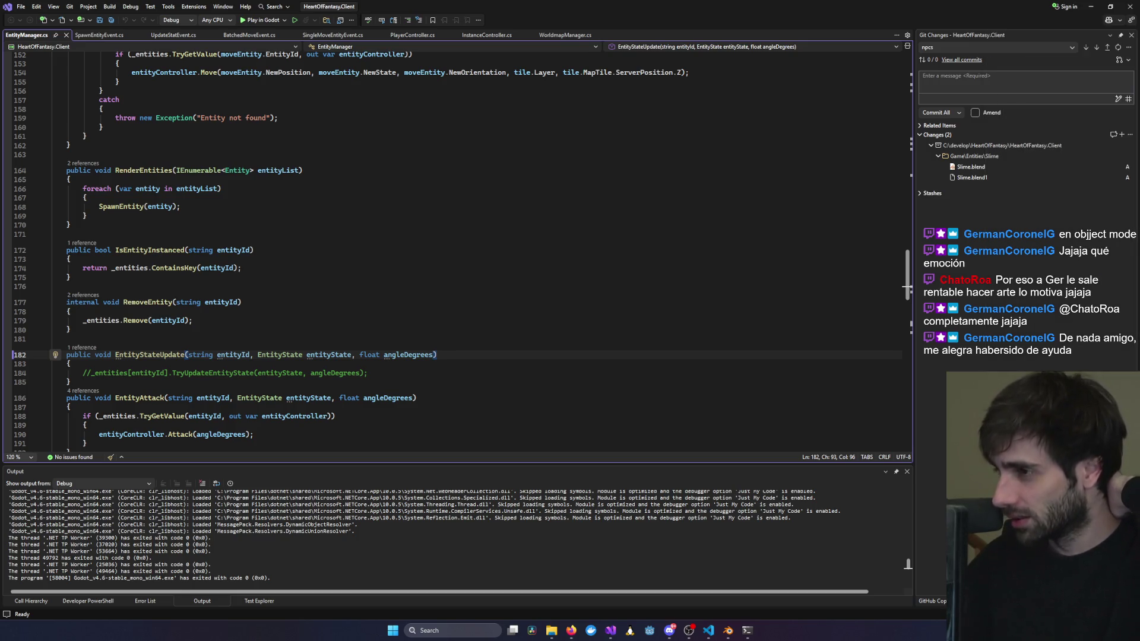